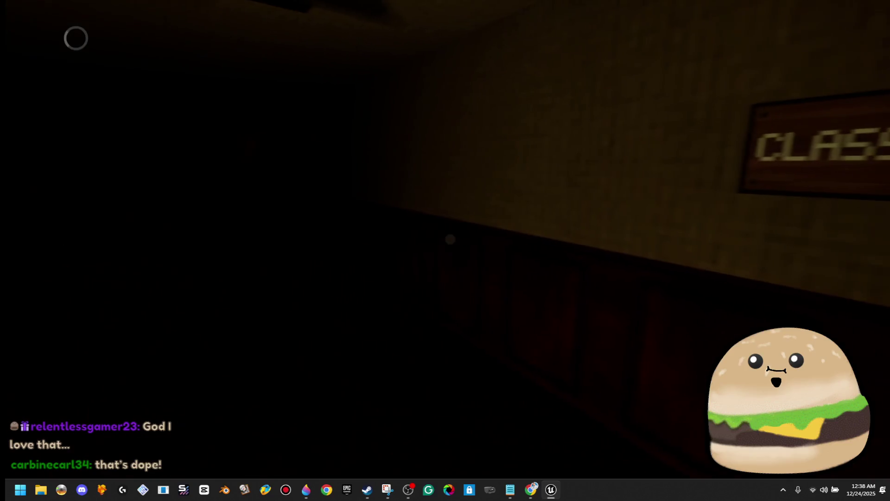
Stop the playtest and fly the editor view down the hallway into the dark room.
key(s)
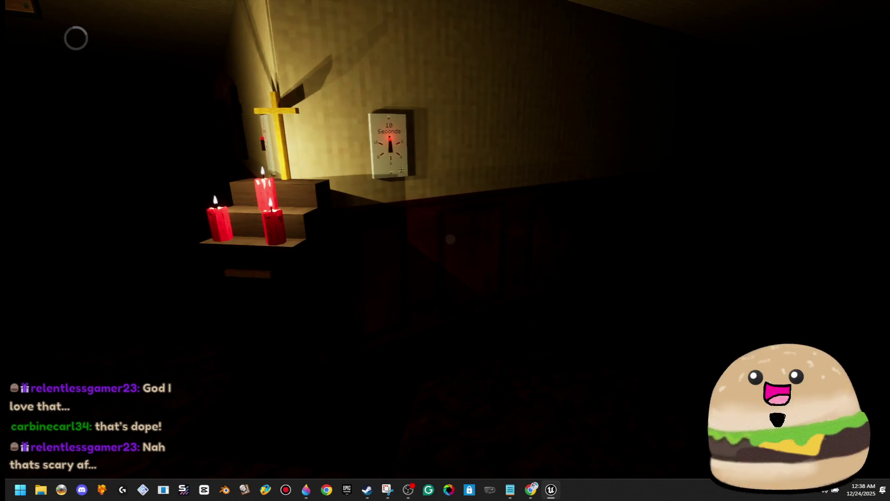
key(Escape)
key(w)
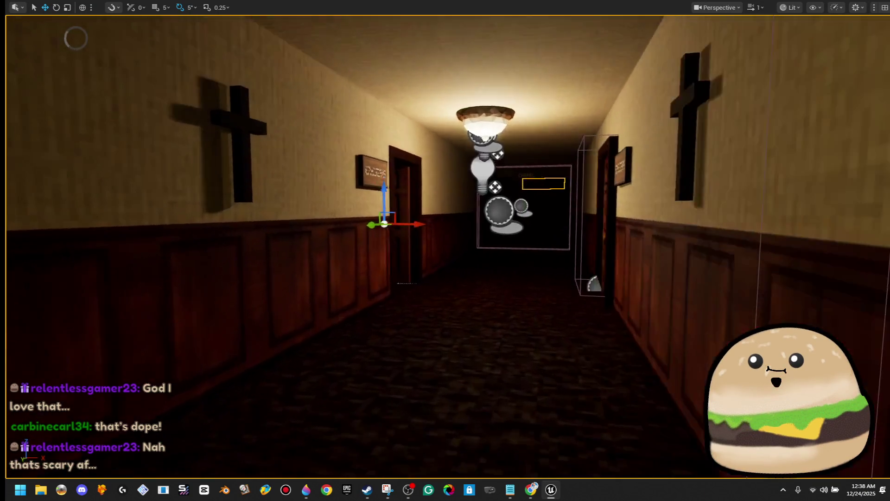
key(w)
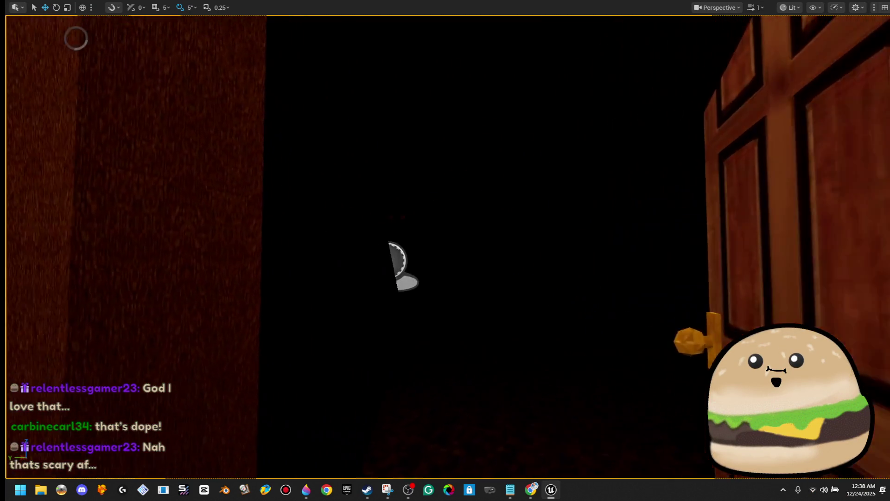
key(e)
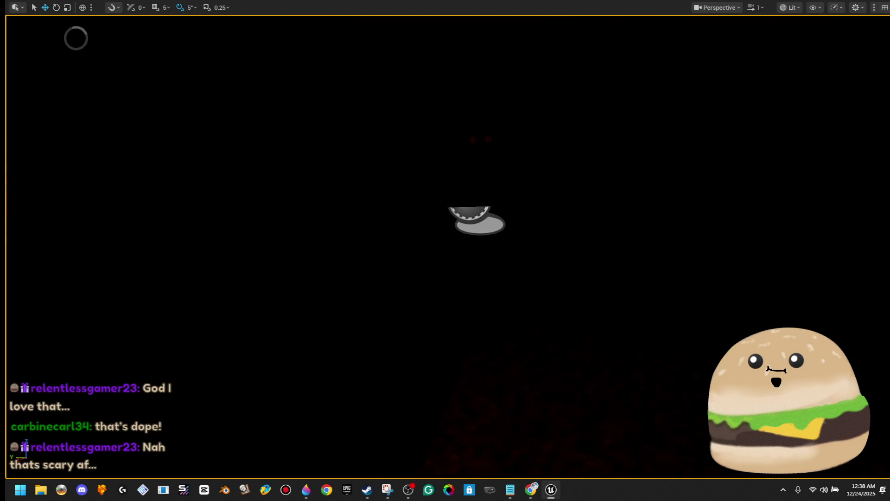
Move into the candle-lit room and check the red carpet's context actions.
key(s)
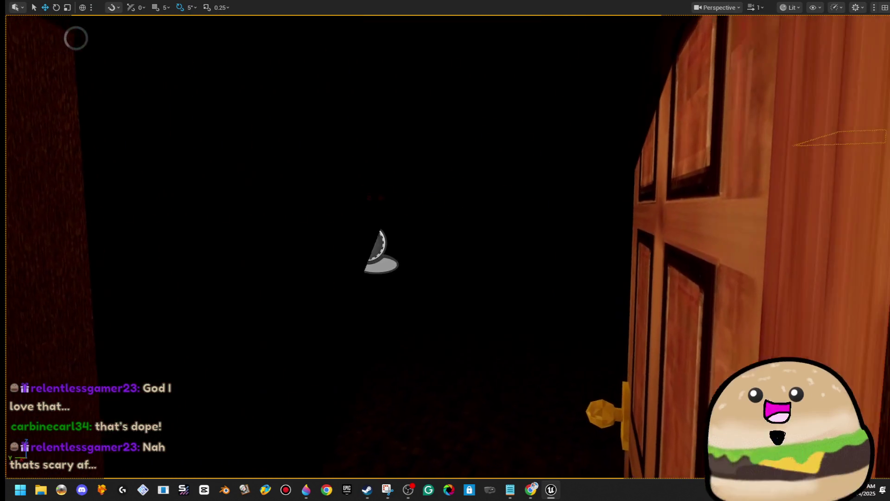
key(w)
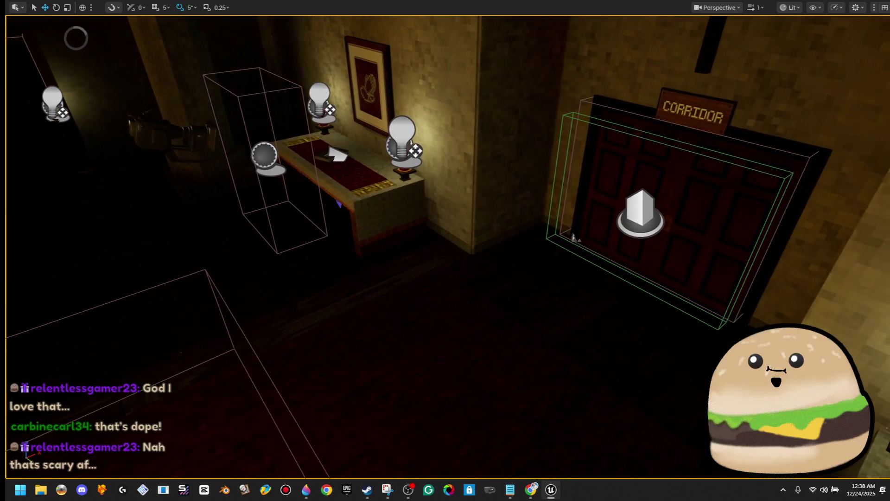
right_click(424, 335)
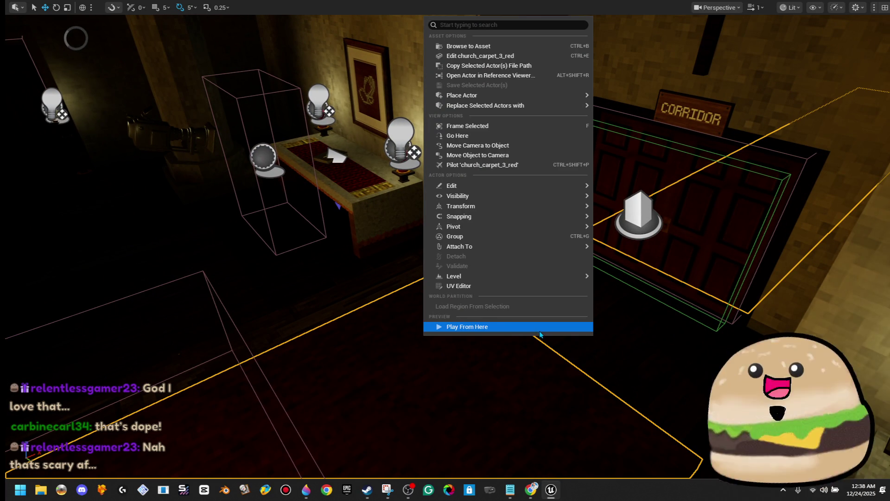
key(Escape)
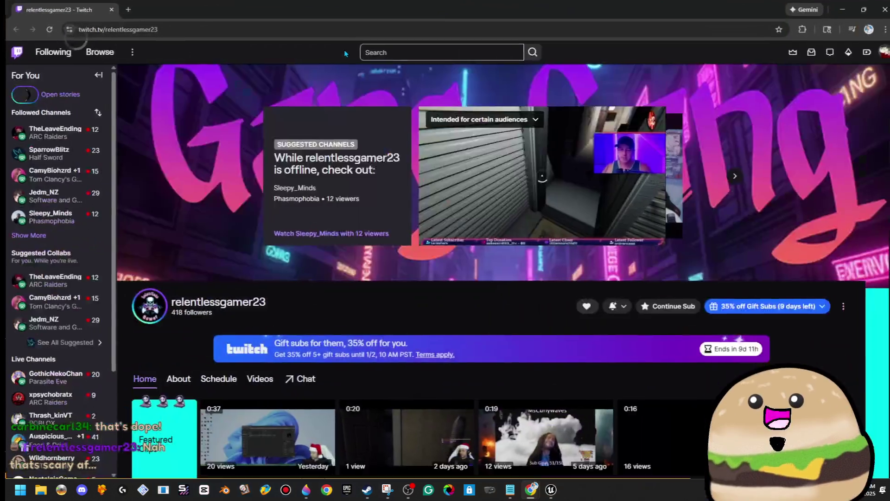
From the channel's Videos tab, open the 'Where are you Christmas?' past broadcast.
scroll(288, 378, down, 5)
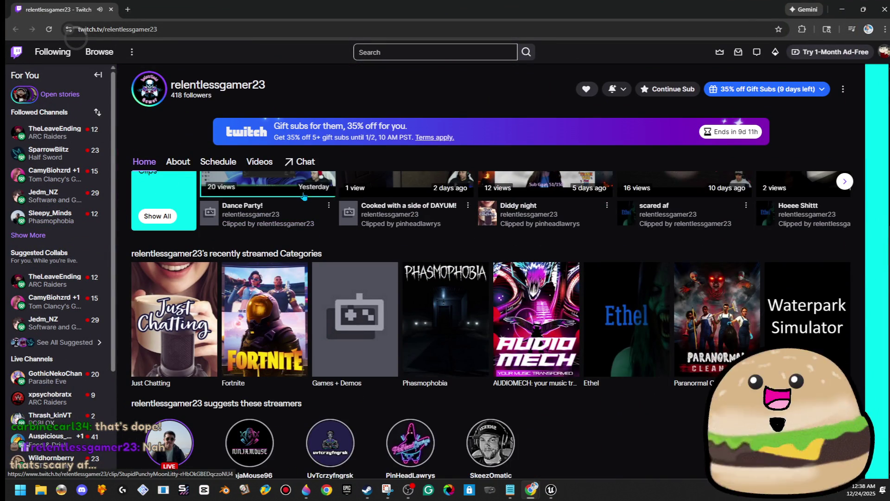
scroll(303, 196, up, 2)
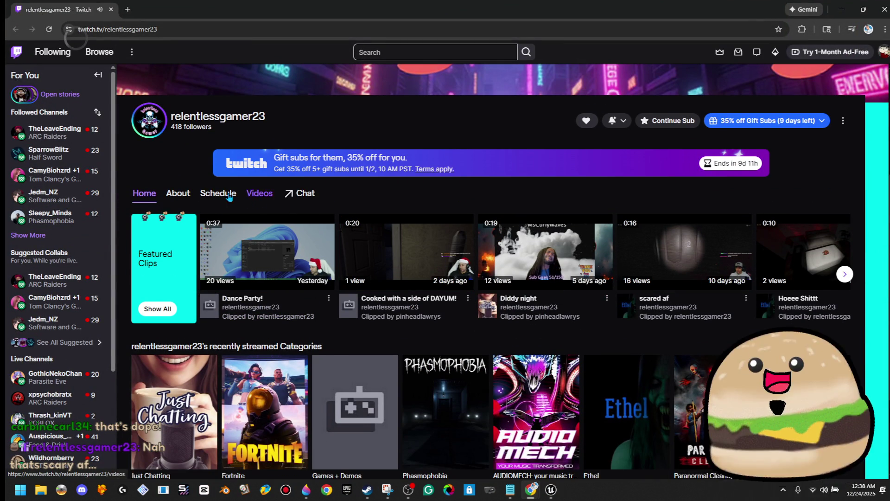
click(247, 193)
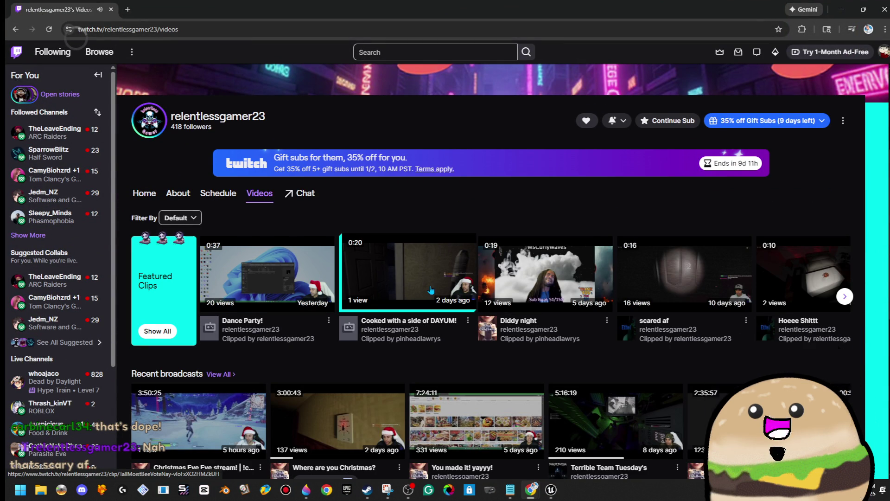
scroll(522, 329, down, 2)
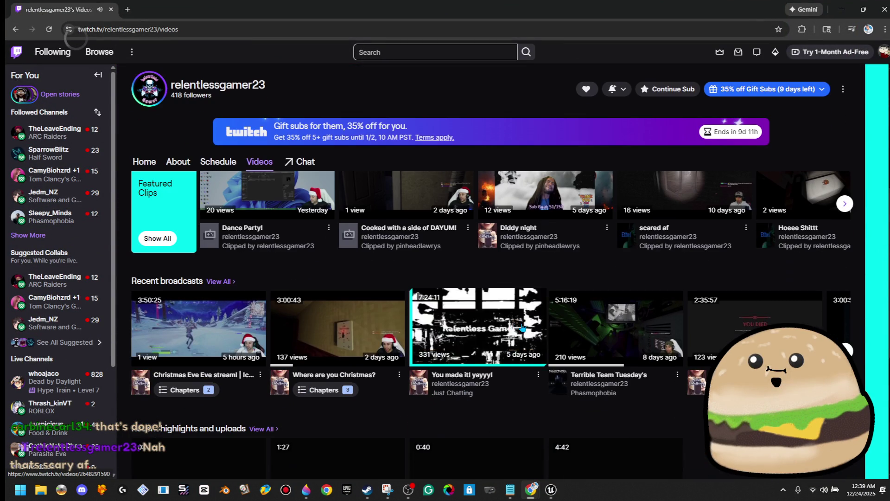
click(343, 334)
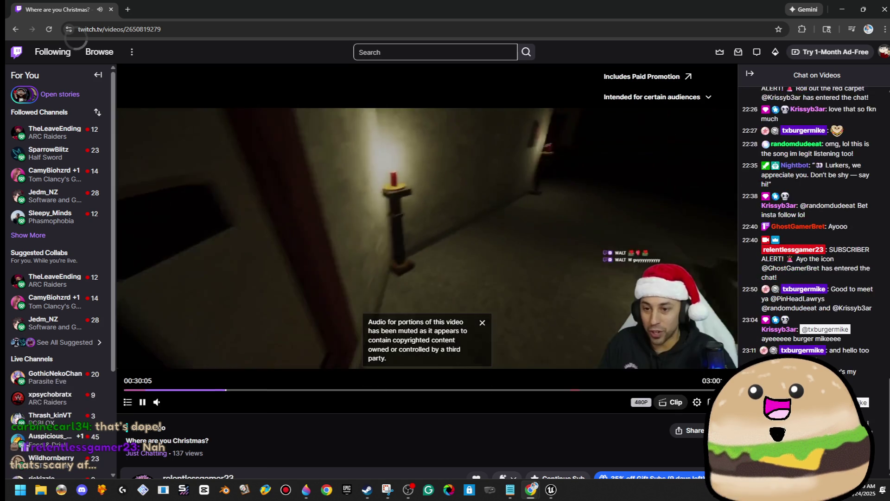
Play the broadcast fullscreen from about 00:29:00 and dismiss the muted-audio notice.
double_click(343, 334)
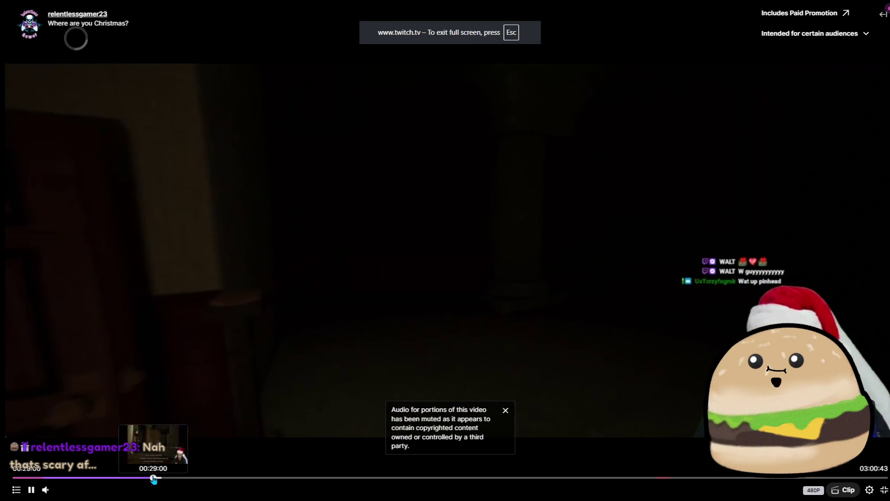
click(153, 478)
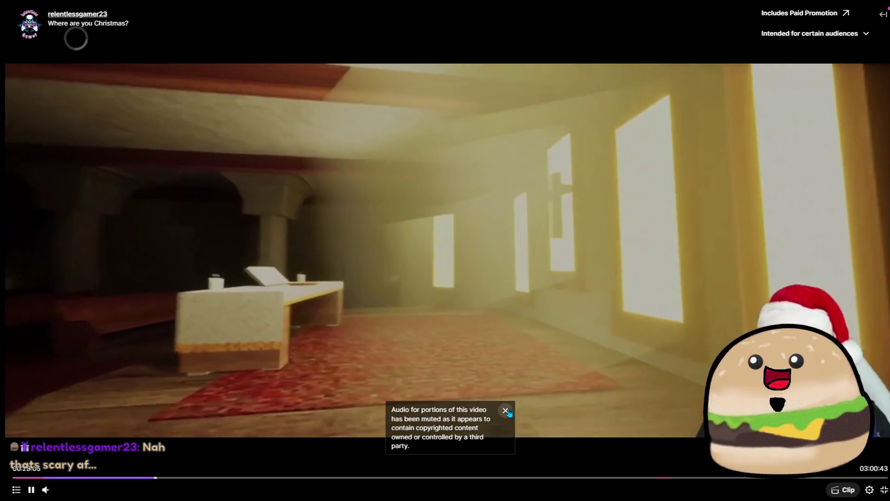
click(506, 411)
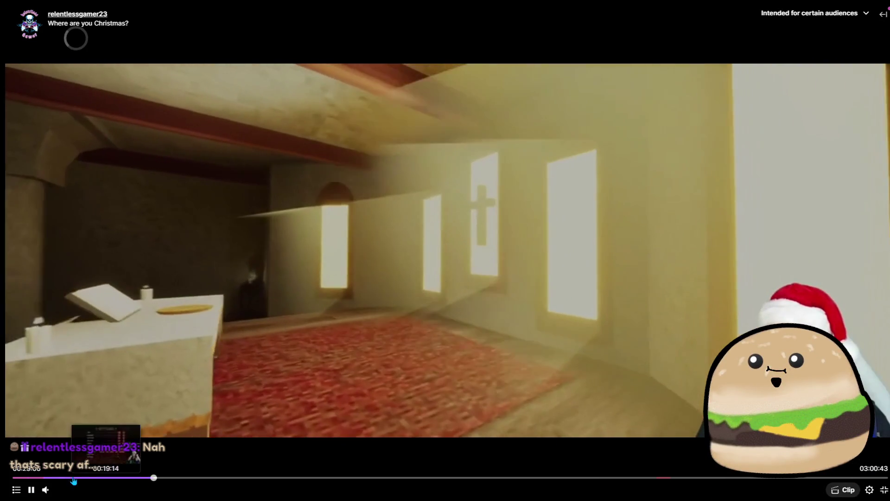
Pause and resume the church footage, then jump back to 00:28:54.
click(666, 165)
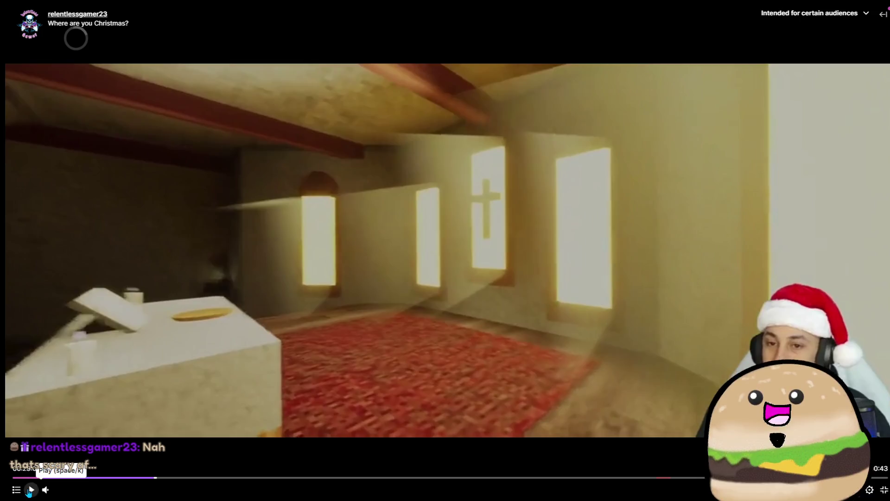
click(30, 491)
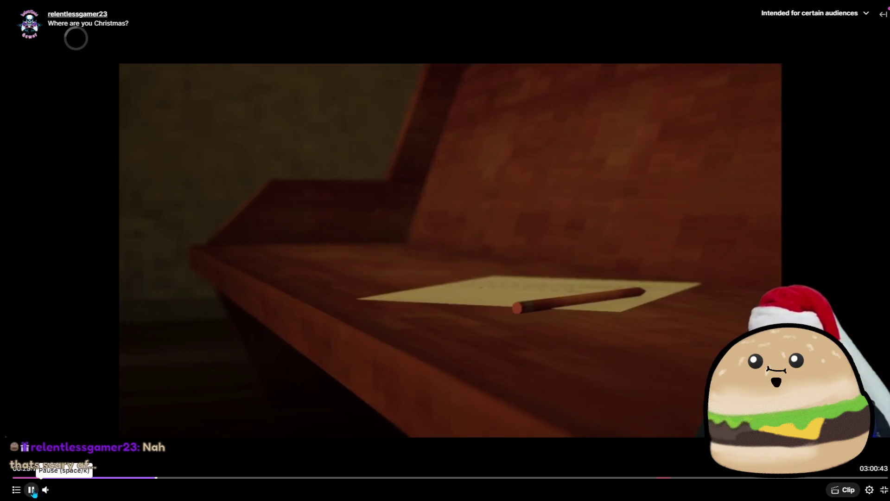
click(31, 490)
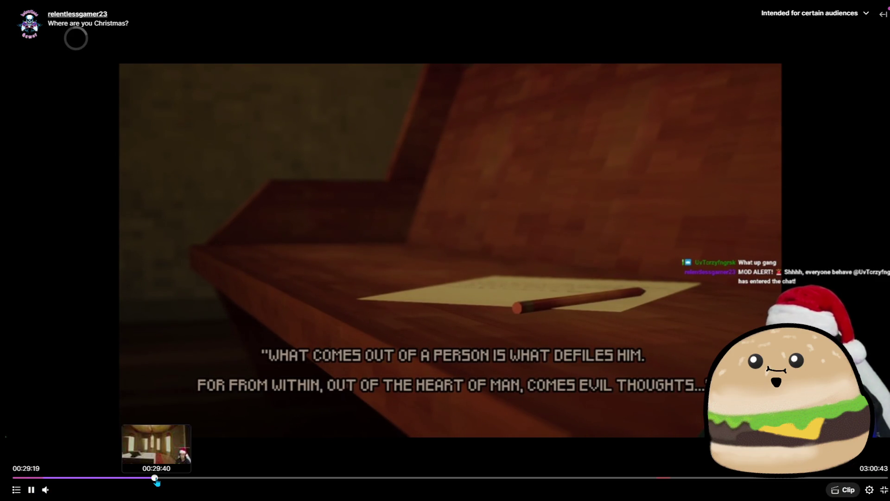
click(32, 490)
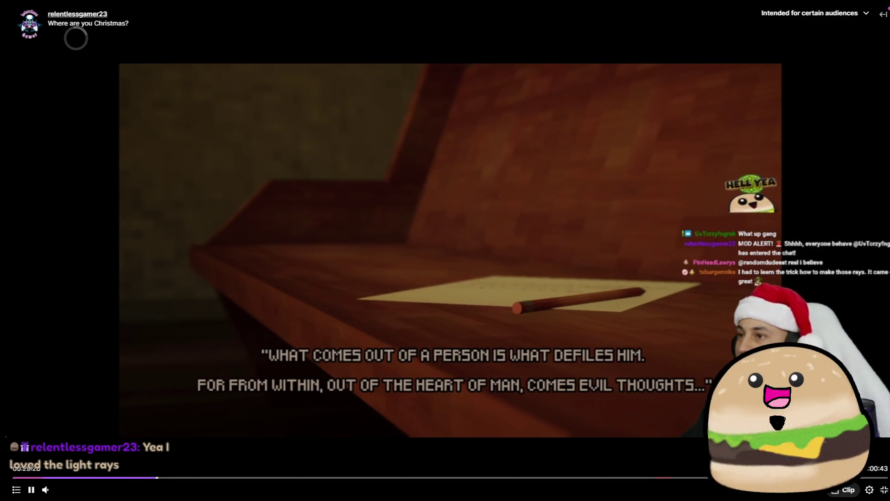
click(33, 490)
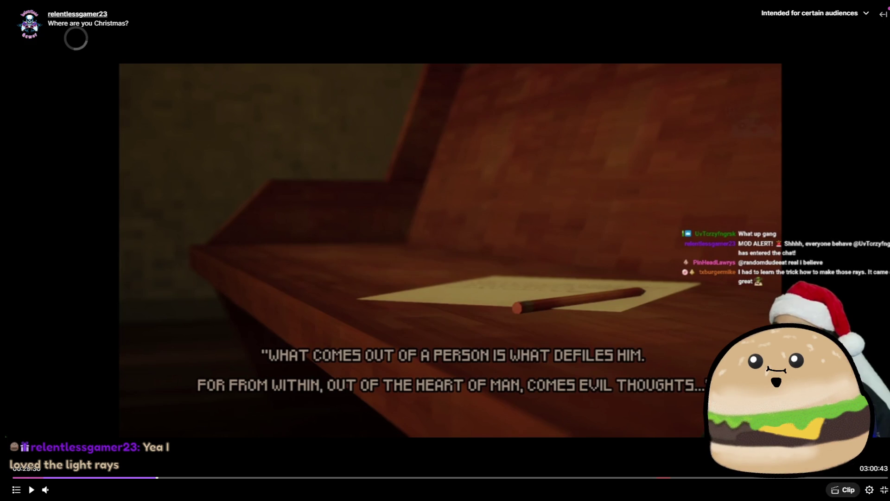
click(570, 303)
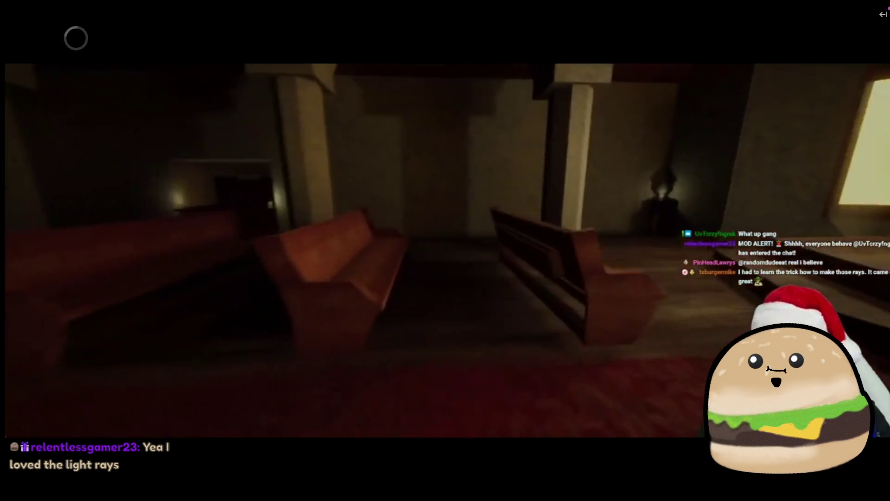
mouse_move(31, 492)
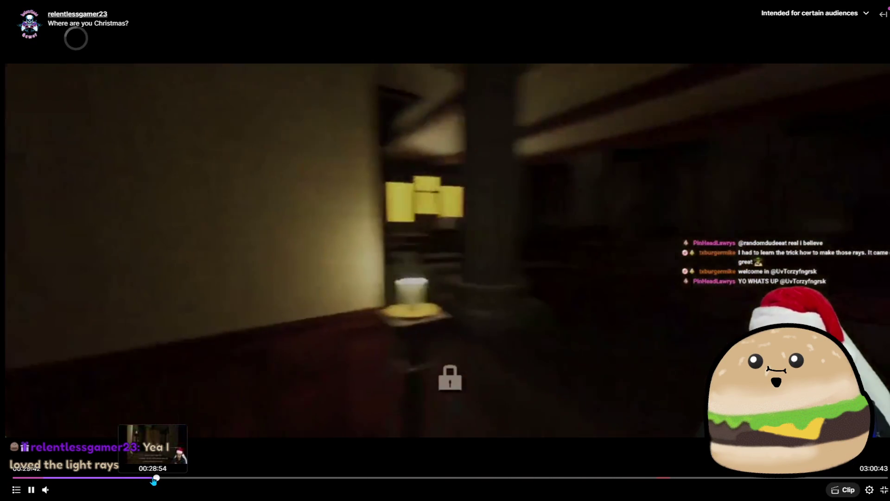
click(153, 478)
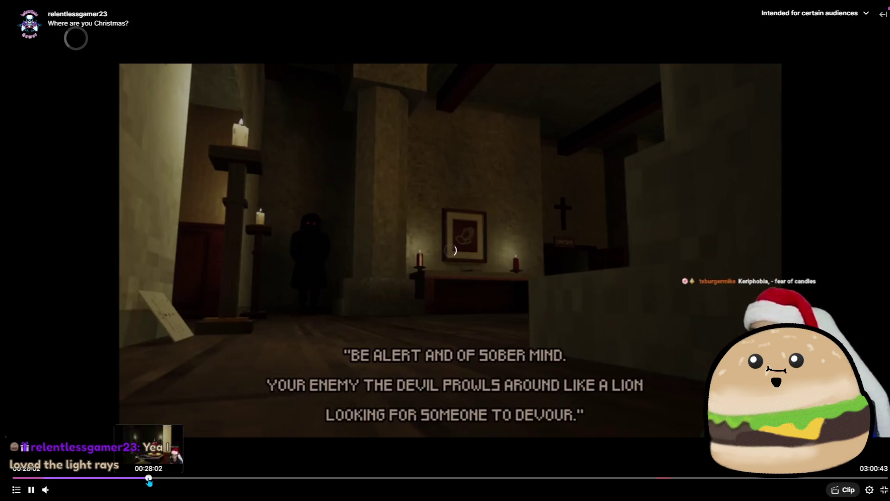
Rewind to about 00:27:11, pause on the hooded figure, and start a screen snip.
click(145, 478)
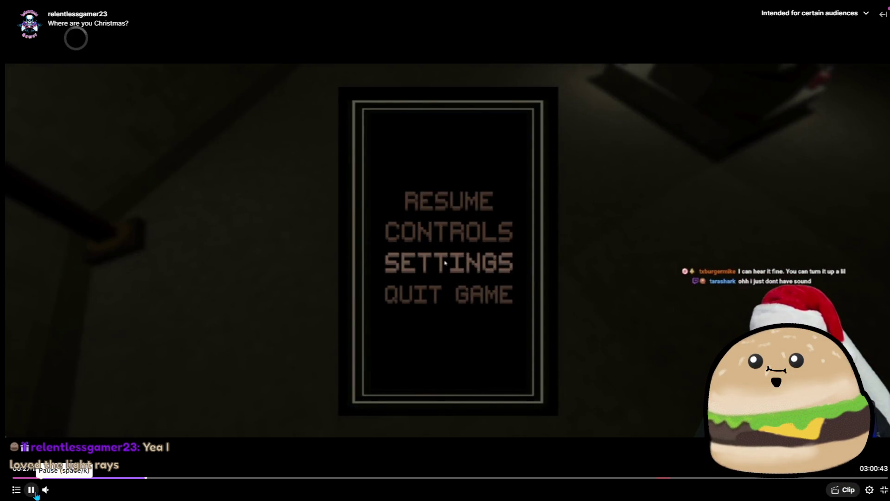
mouse_move(75, 491)
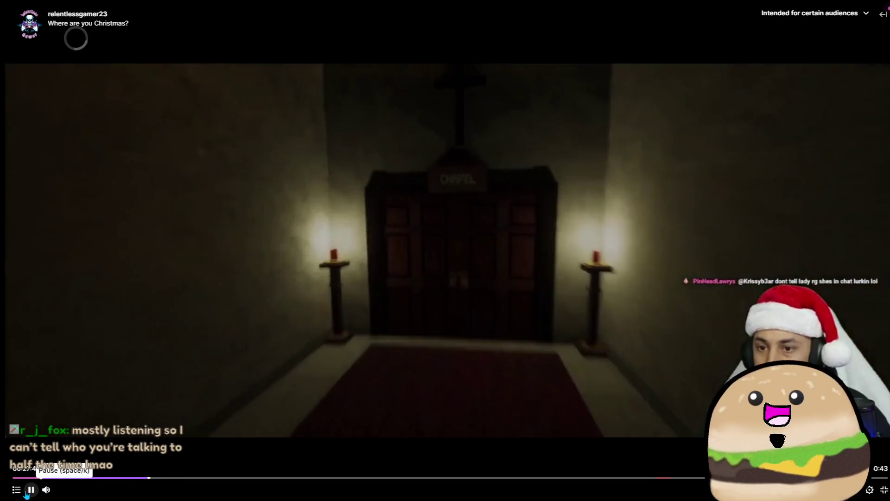
click(30, 492)
click(31, 491)
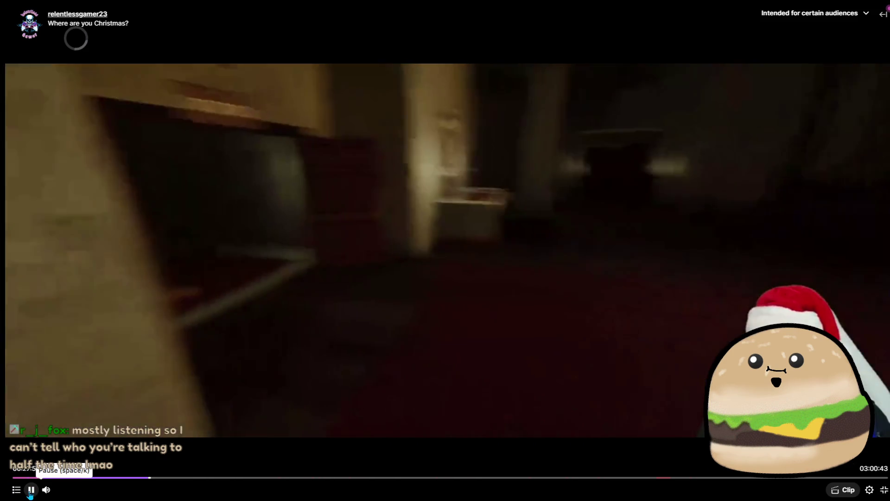
click(30, 494)
click(29, 495)
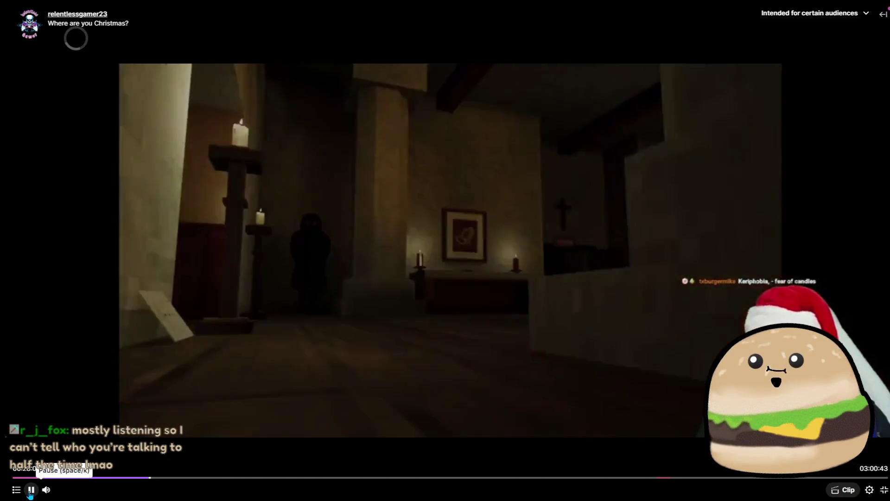
click(30, 495)
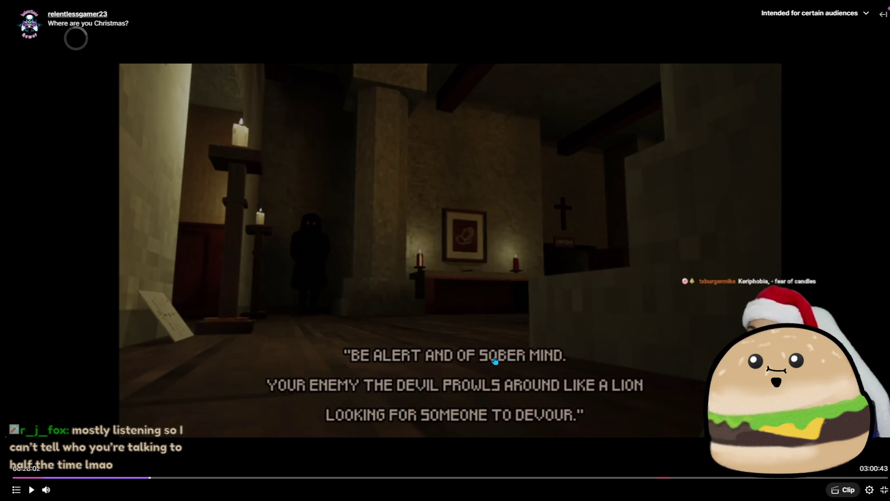
click(32, 490)
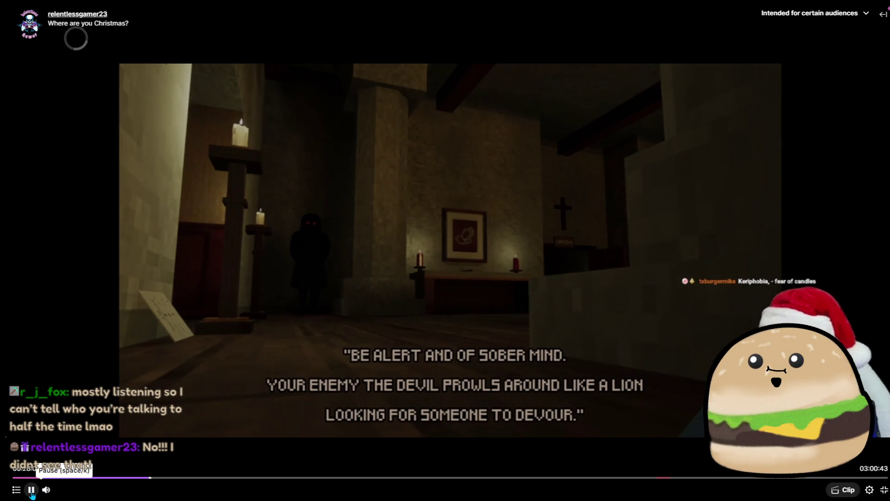
click(32, 491)
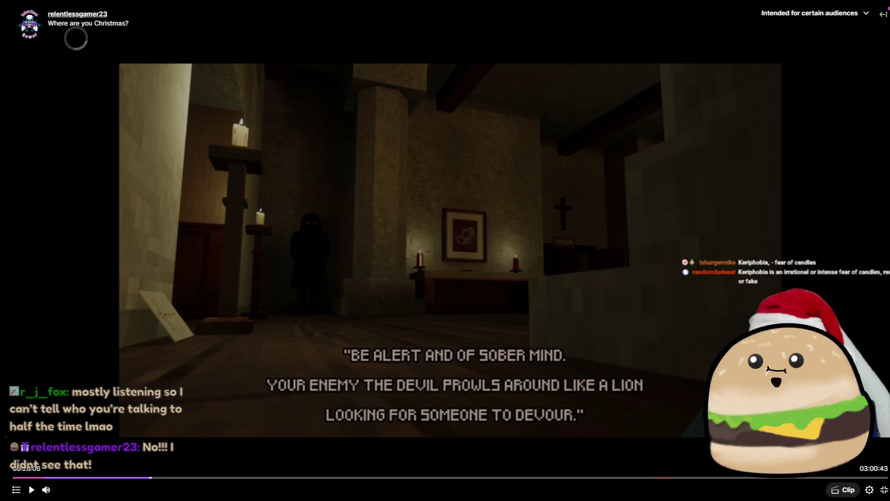
key(super+shift+s)
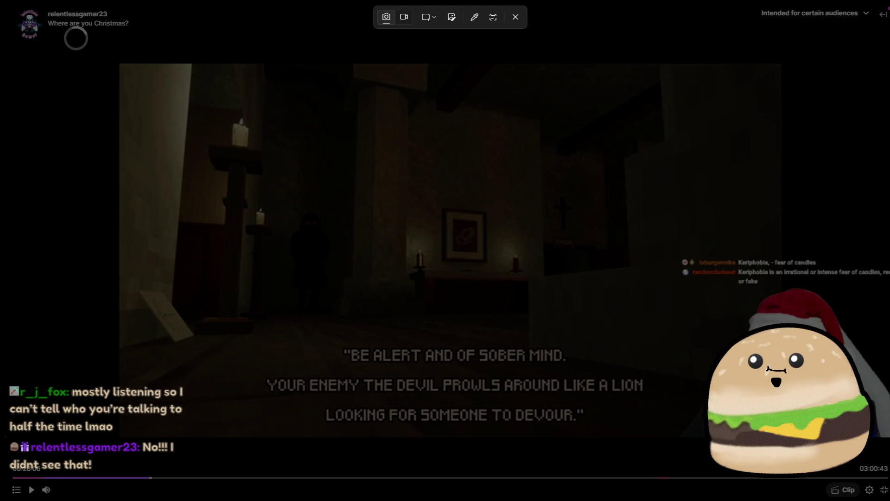
Snip the hooded figure, close the snip, resume playback and exit fullscreen.
drag(355, 319, 364, 324)
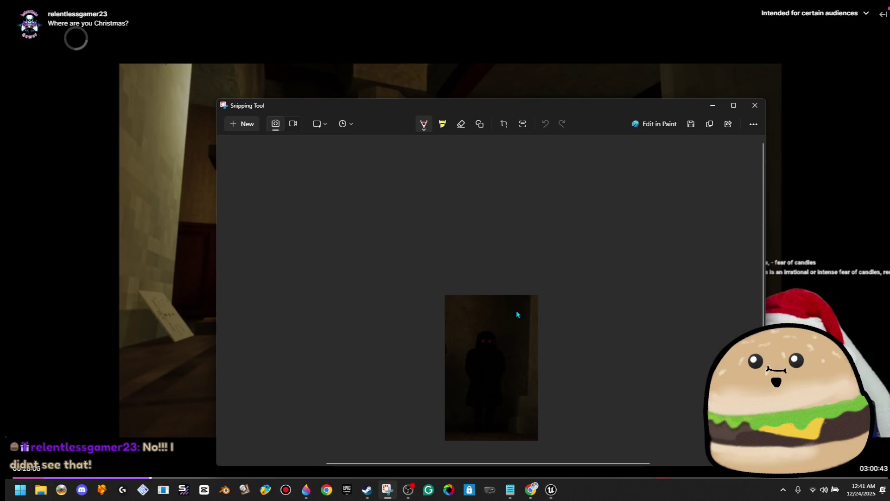
click(756, 108)
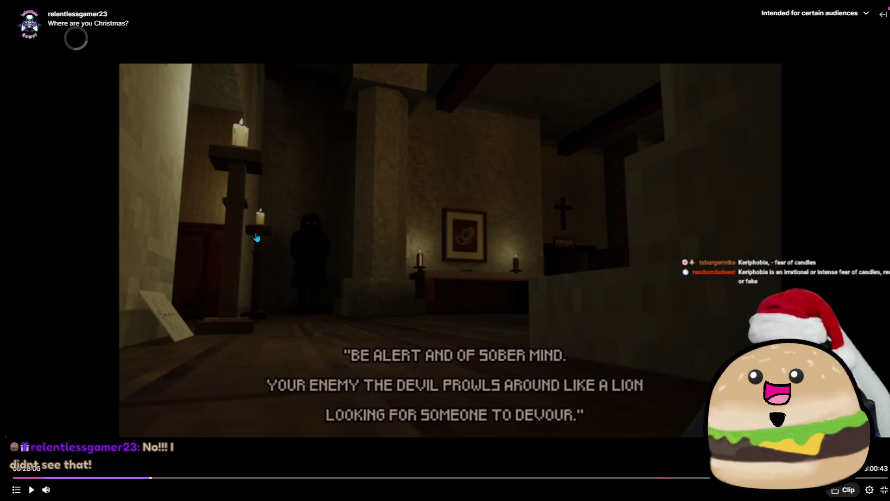
click(515, 239)
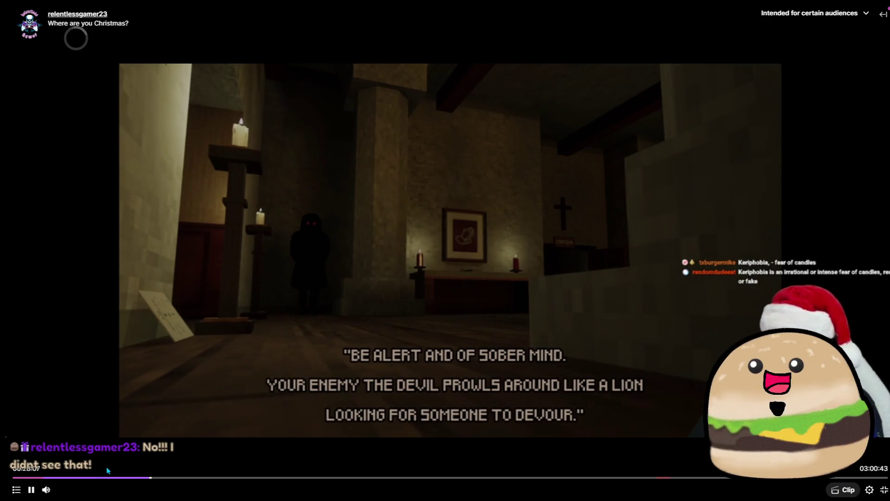
click(884, 489)
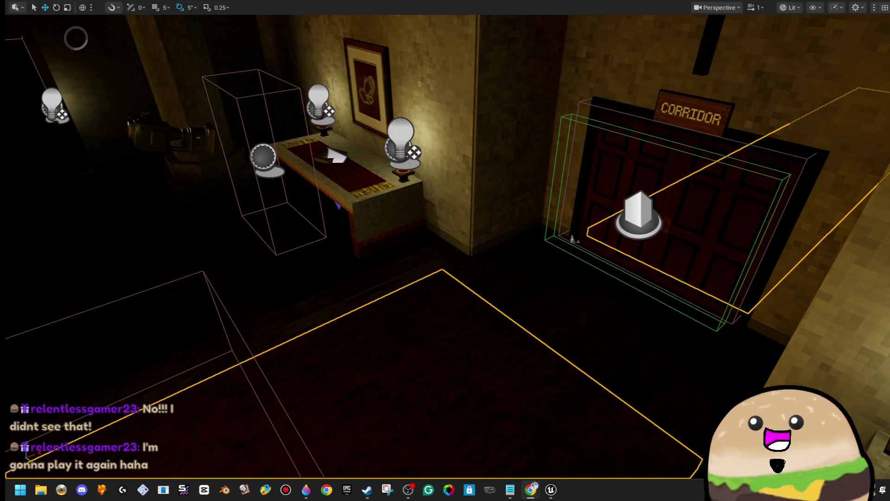
Select and frame the sign above the double doors, then fly back to the hooded figure.
key(w)
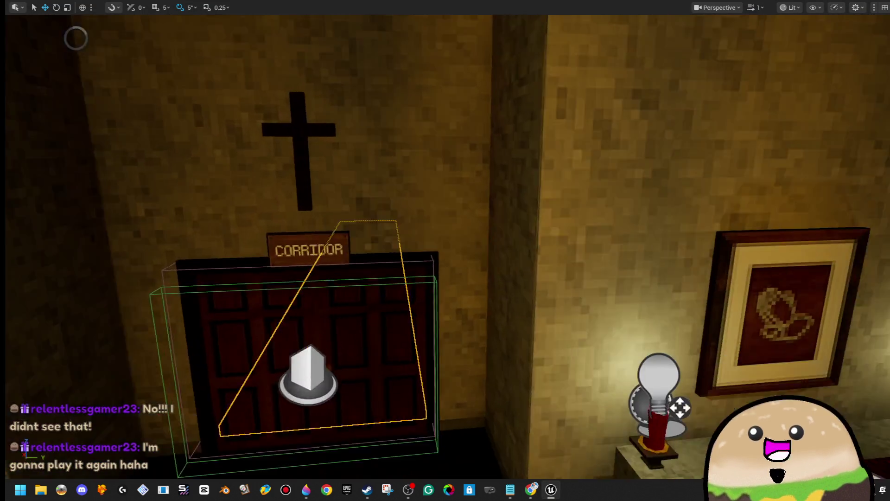
key(s)
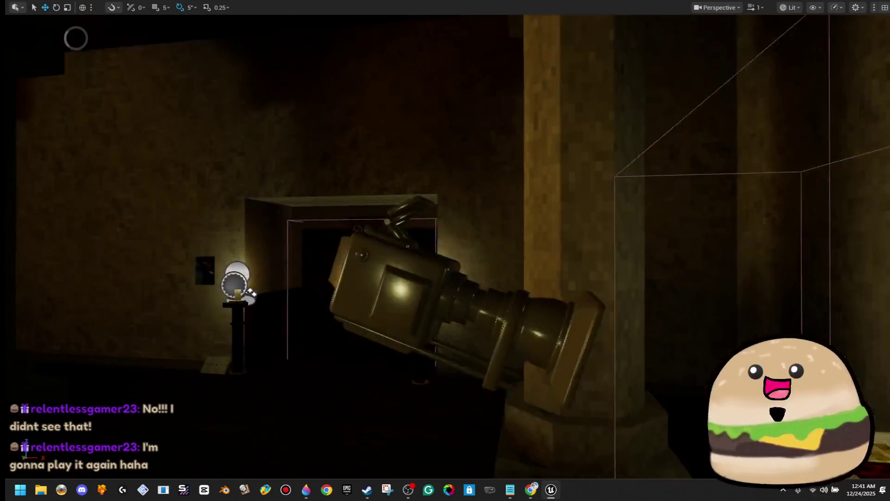
key(w)
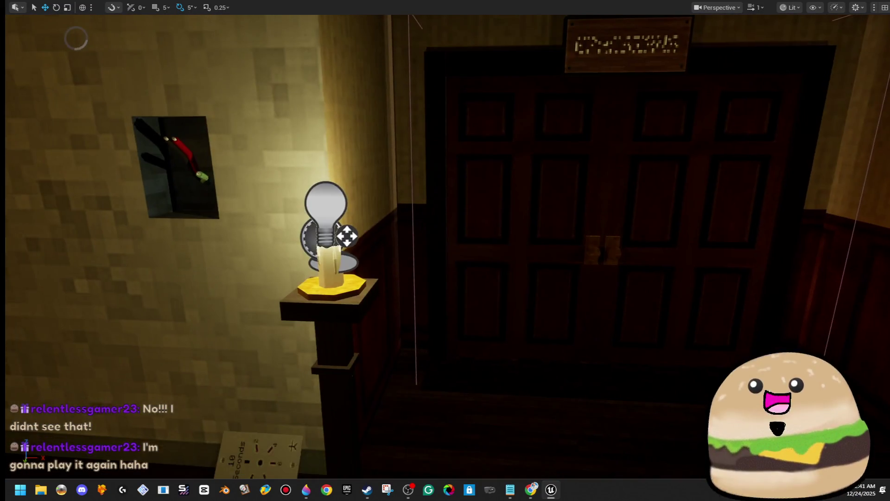
key(w)
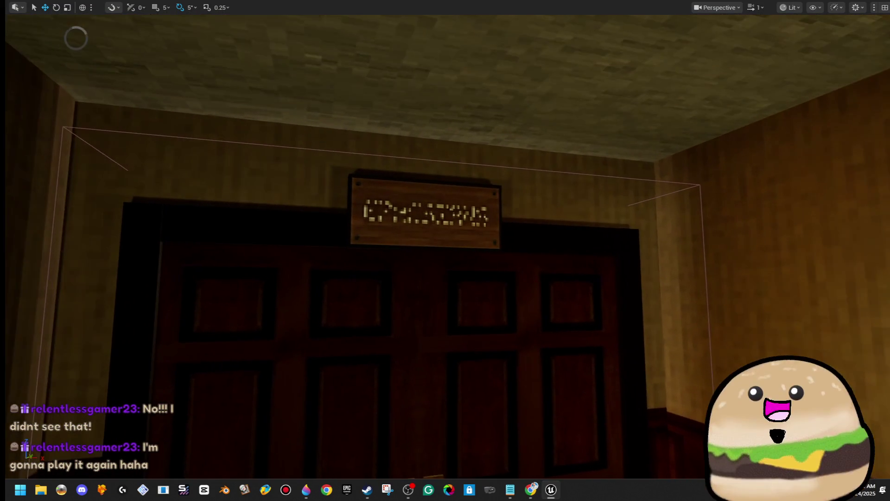
click(424, 213)
key(f)
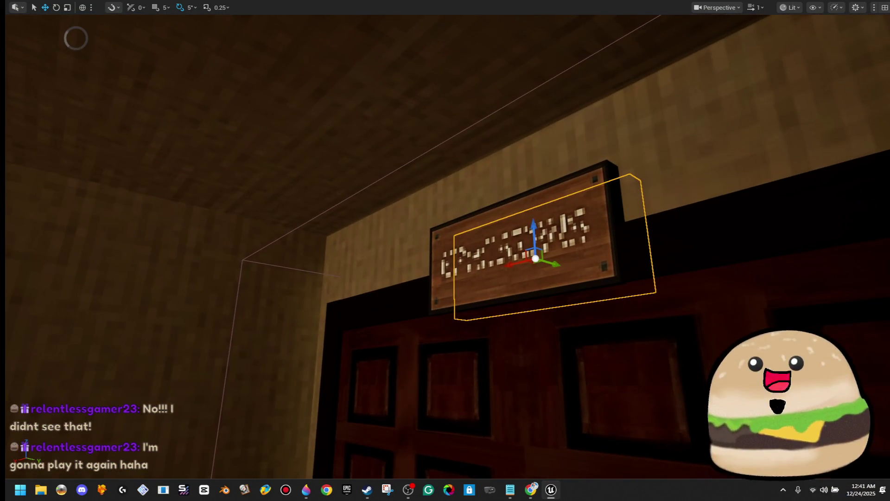
key(s)
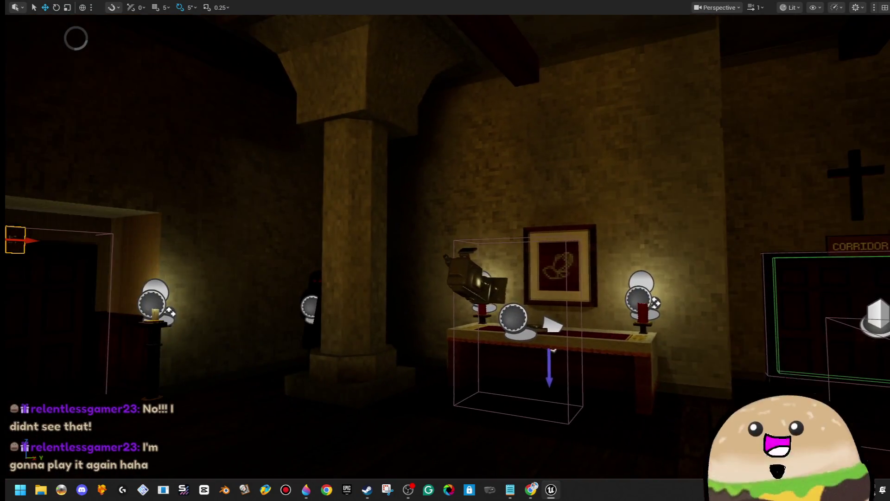
key(w)
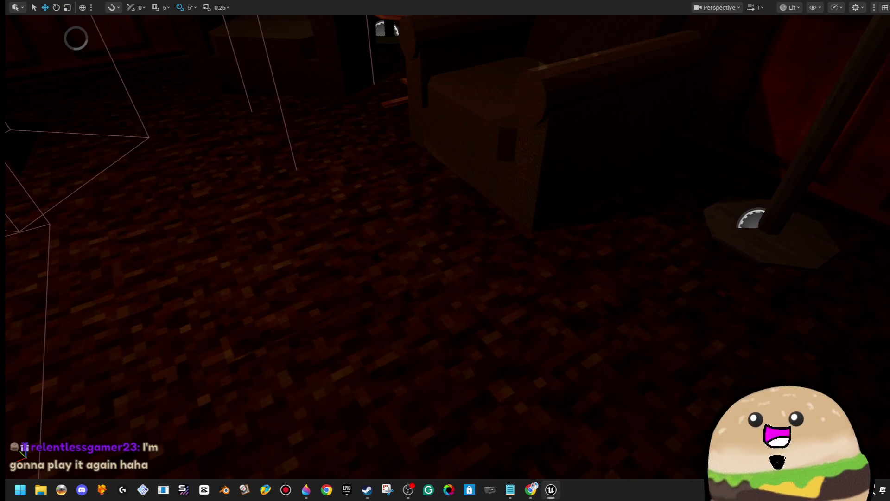
Play From Here and walk into the pastor's office, inspecting the desk phone.
right_click(364, 318)
click(480, 311)
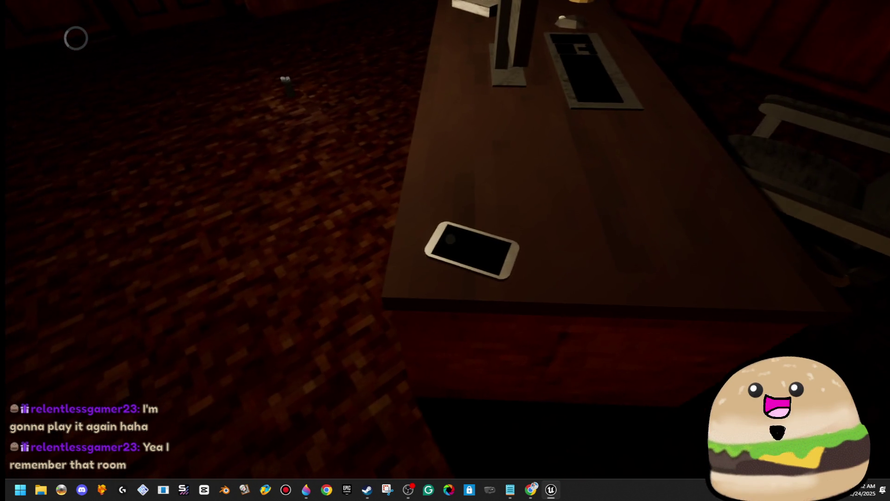
key(e)
key(e)
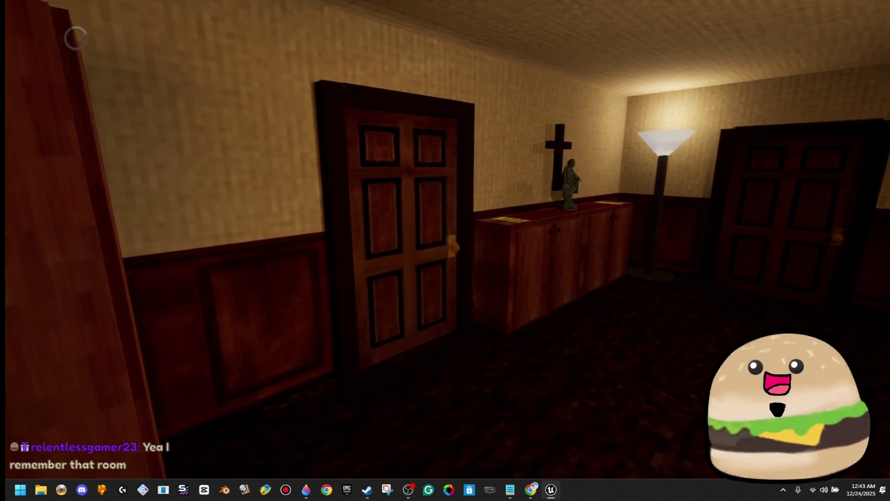
End the Play-In-Editor session with Esc.
key(Escape)
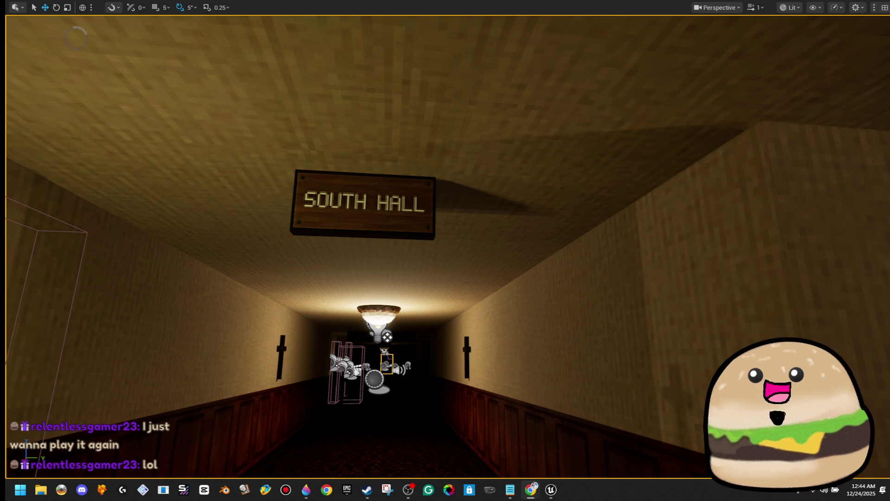
Fly past the SOUTH HALL sign down the hallway toward the CHAPEL doors.
mouse_move(641, 258)
mouse_down()
mouse_move(642, 292)
mouse_move(633, 251)
mouse_move(634, 297)
mouse_move(634, 227)
mouse_move(565, 213)
mouse_move(566, 199)
mouse_move(547, 190)
mouse_up()
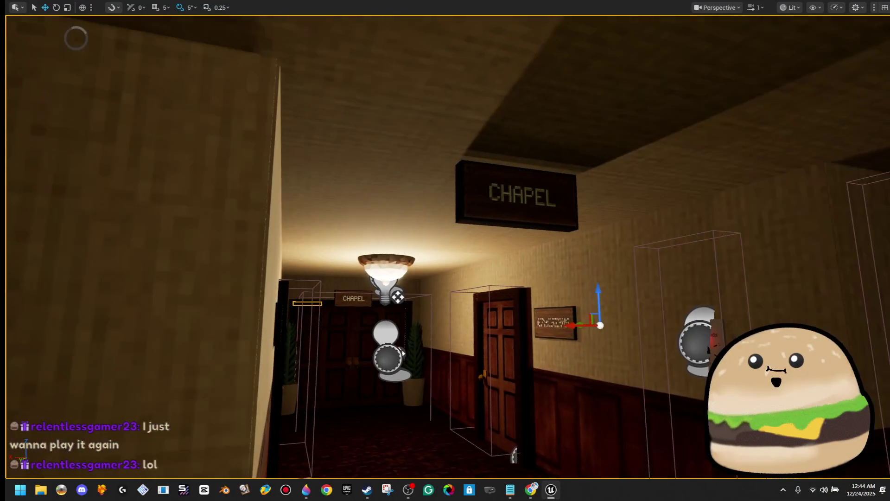
Fly from the CHAPEL doors back to the WEST CORRIDOR sign, then restore panels with F11.
mouse_move(547, 190)
mouse_down()
mouse_move(533, 176)
mouse_move(472, 178)
mouse_move(533, 181)
mouse_up()
mouse_move(562, 272)
mouse_down()
mouse_move(551, 273)
mouse_move(562, 259)
mouse_move(562, 273)
mouse_move(521, 221)
mouse_up()
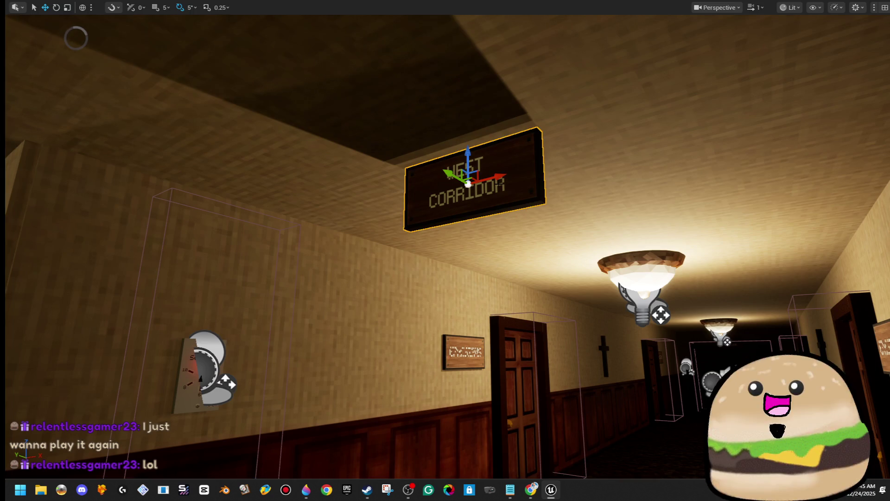
key(F11)
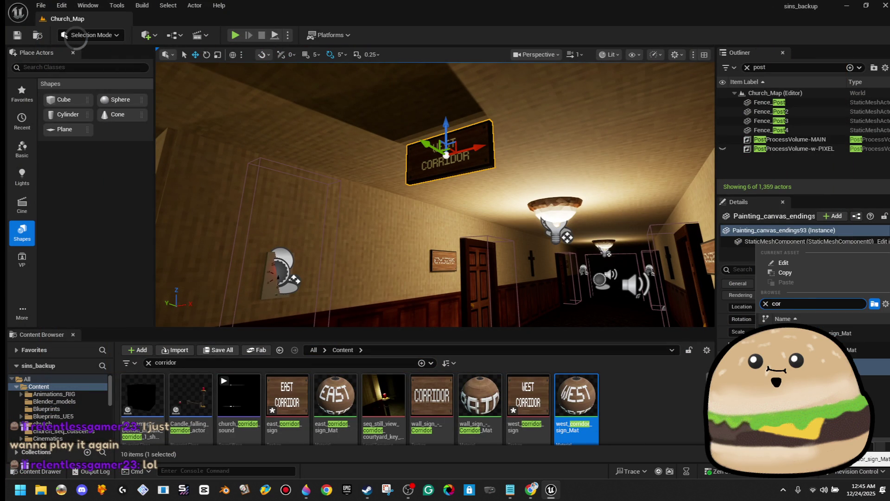
Swap the WEST CORRIDOR door sign's static mesh for the plain CORRIDOR sign, found by searching 'corr'.
click(859, 349)
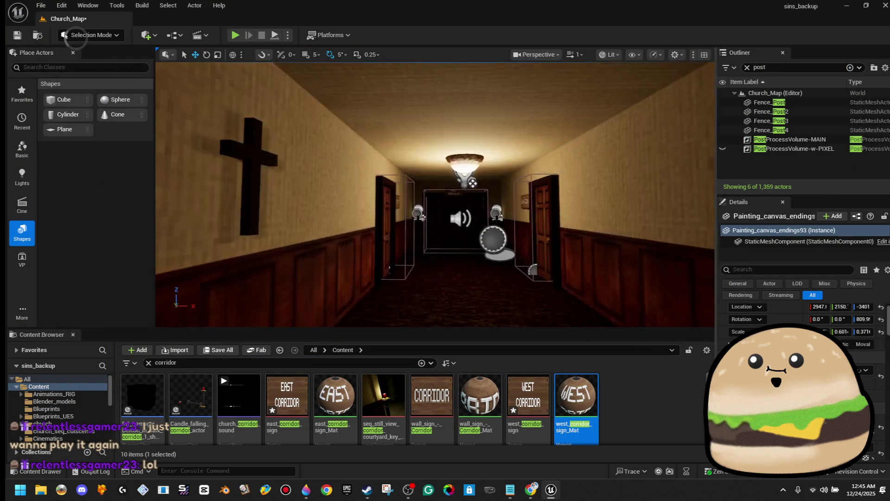
click(423, 196)
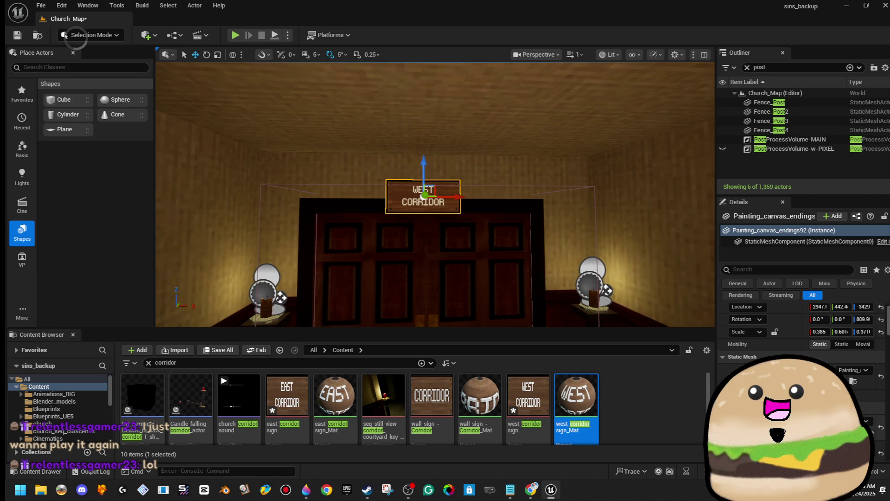
click(826, 352)
text(corr)
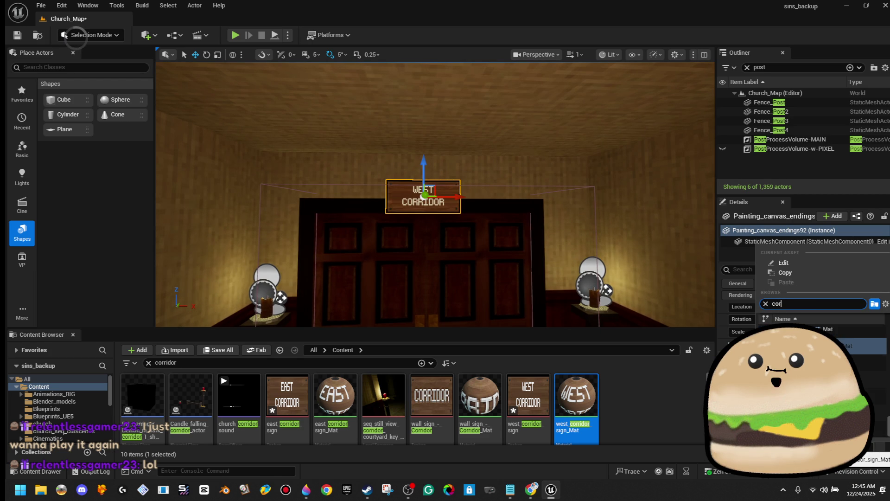
click(860, 369)
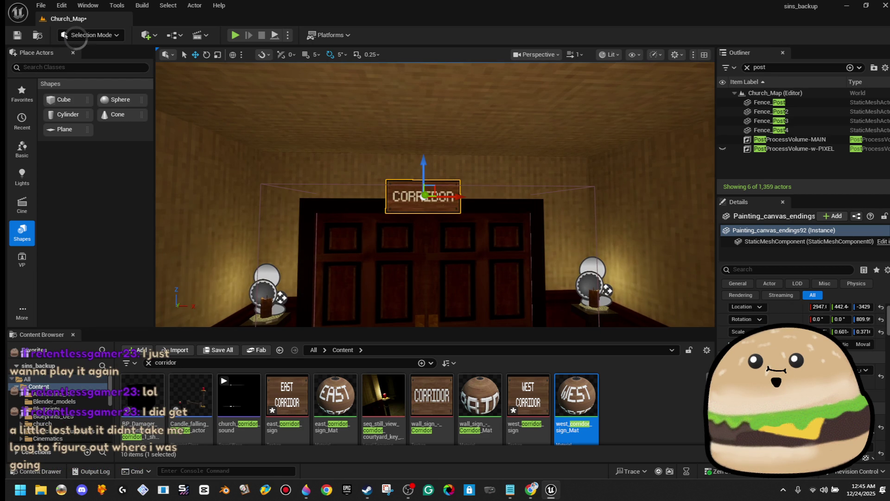
scroll(435, 195, up, 3)
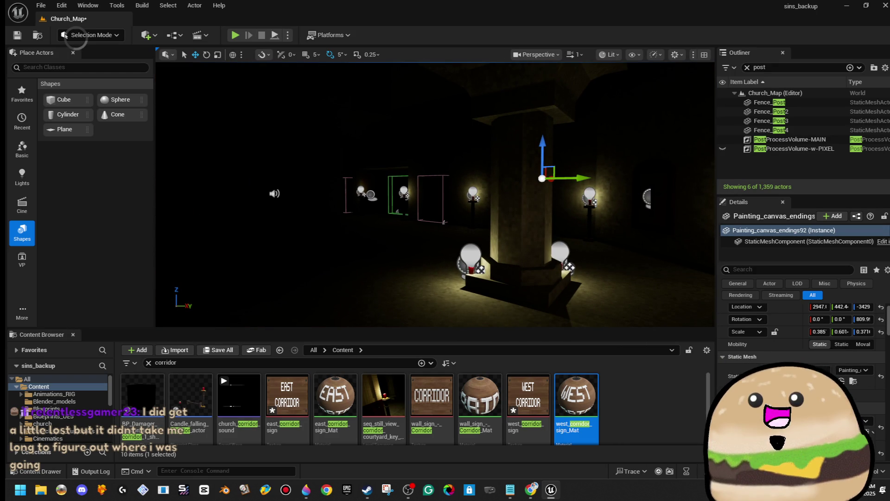
In a maximized viewport, lift the damage trigger volume to look beneath it, then undo the move.
key(F11)
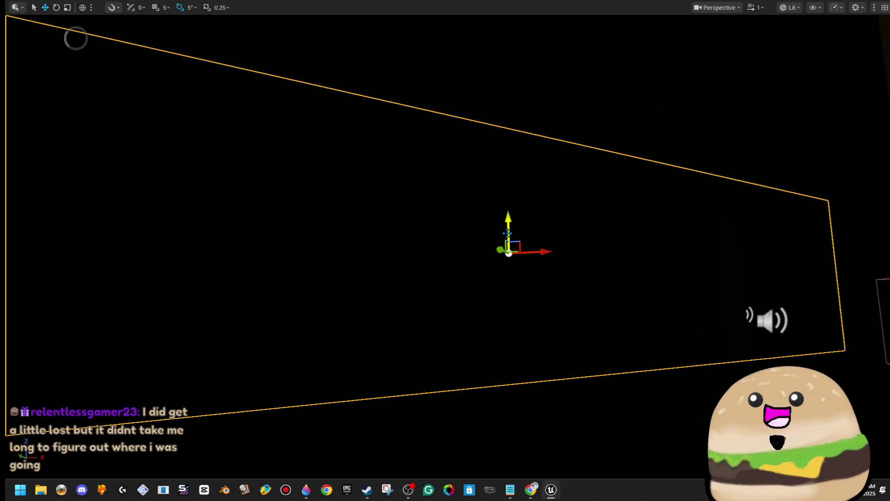
drag(512, 203, 529, 66)
key(ctrl+z)
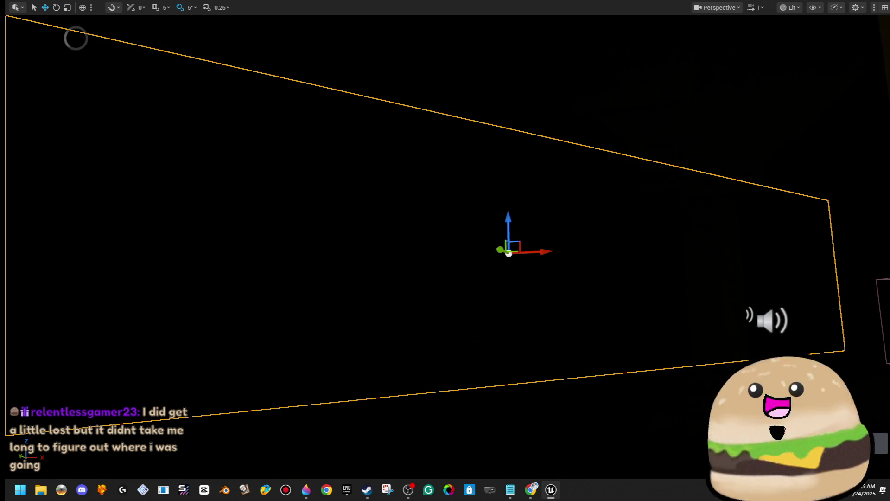
Switch the viewport to Unlit shading and look around the dark corridor full-screen.
key(F11)
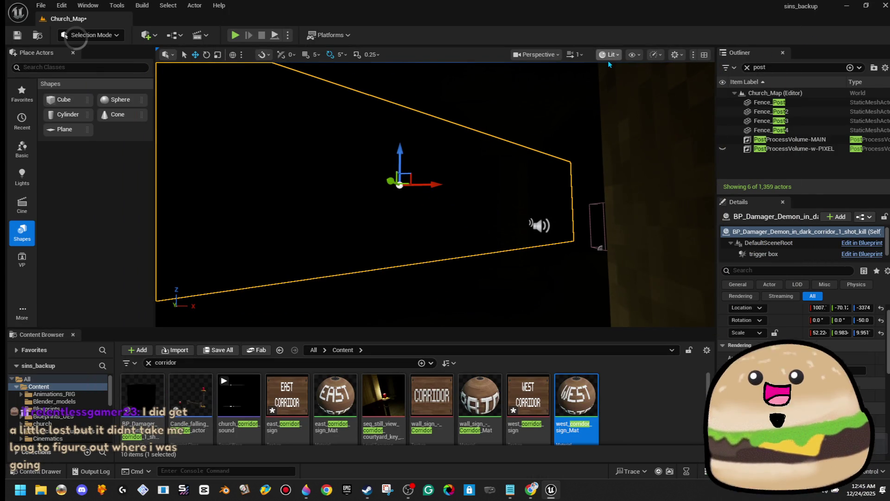
click(609, 55)
click(630, 99)
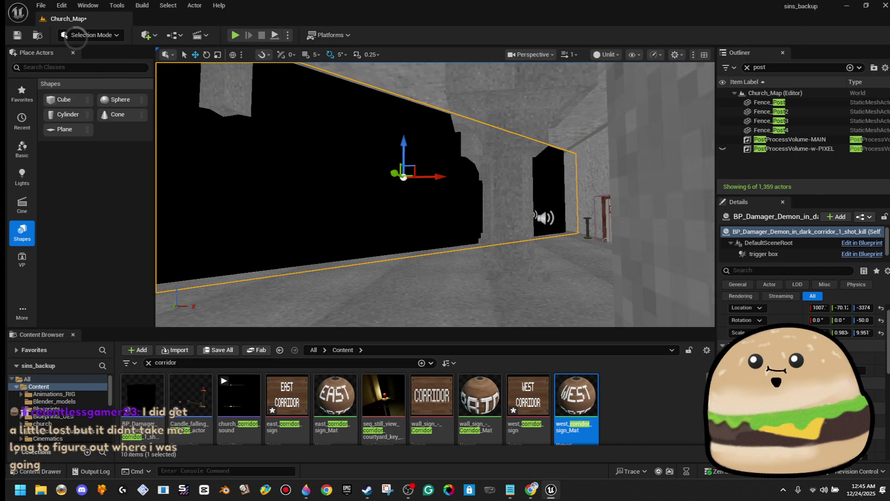
key(F11)
key(s)
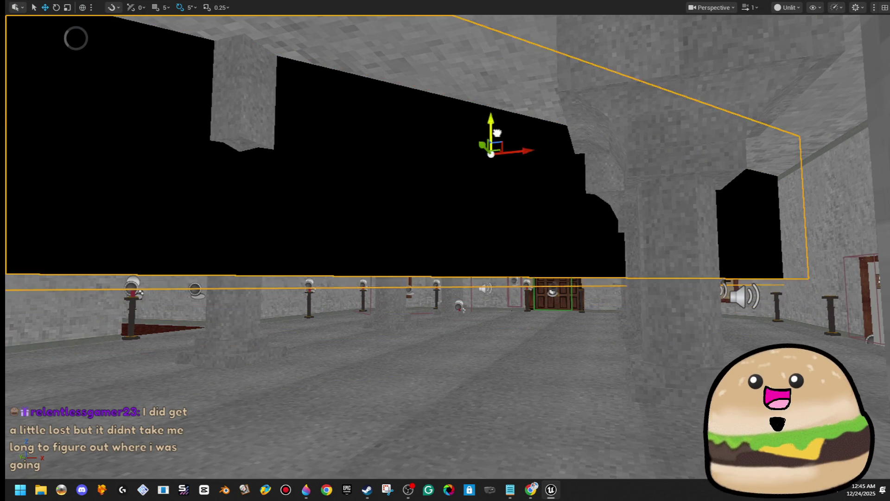
key(d)
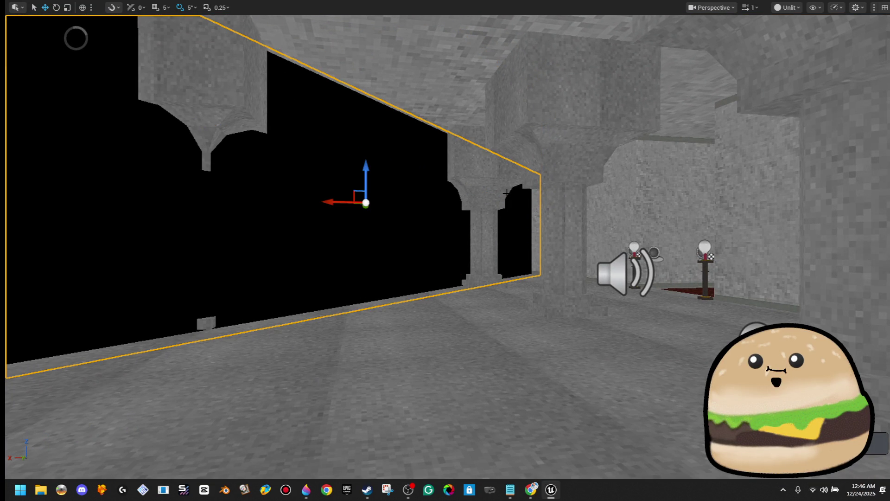
Switch the viewport to Lit and fly down the corridor past the CHAPEL door to the altar.
click(784, 8)
click(802, 43)
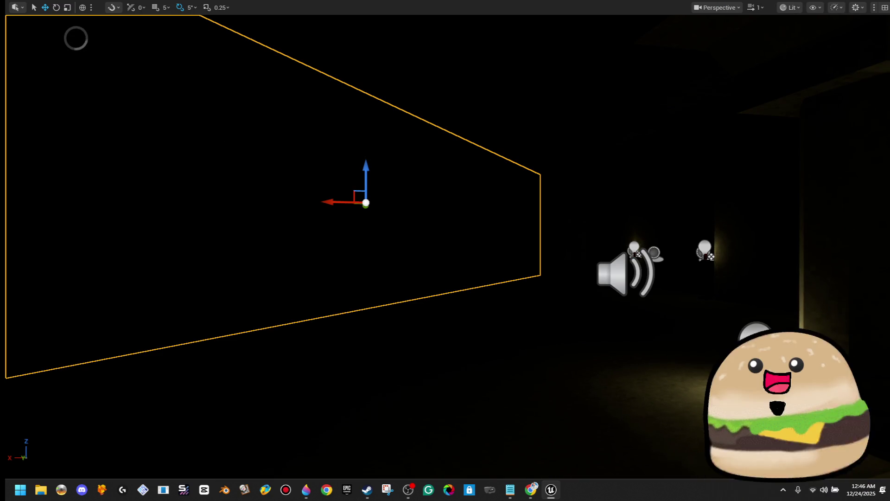
key(a)
key(d)
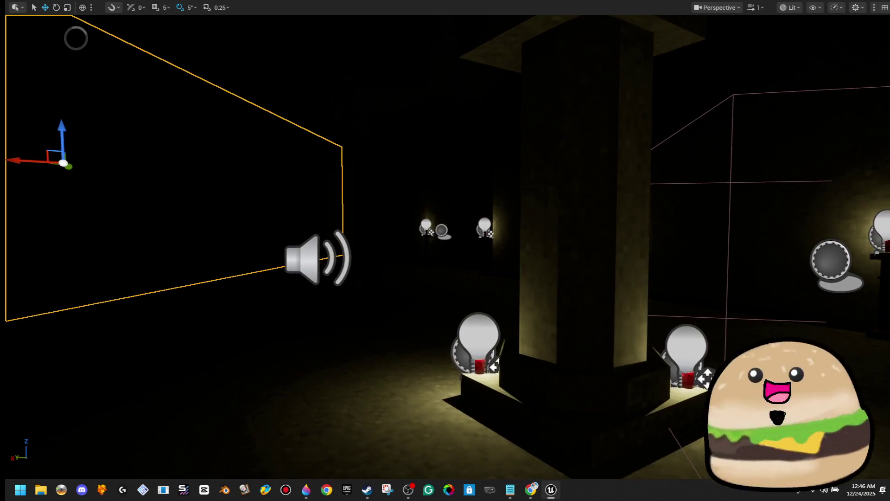
key(w)
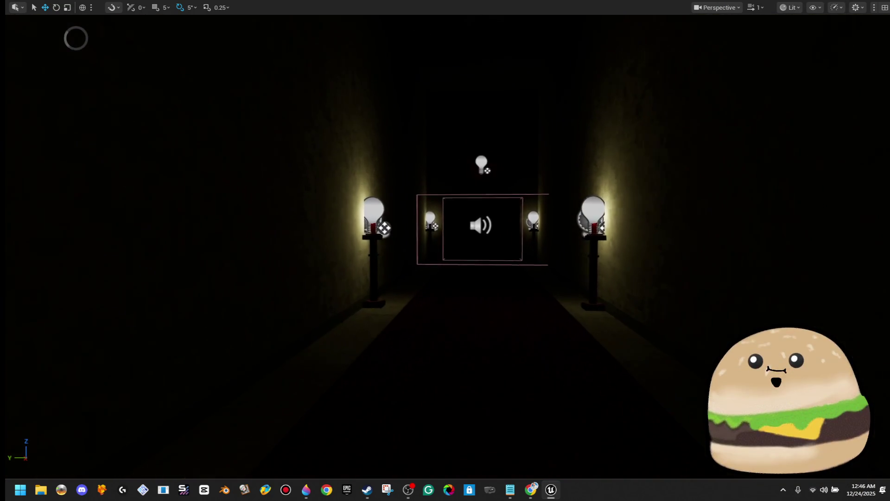
key(w)
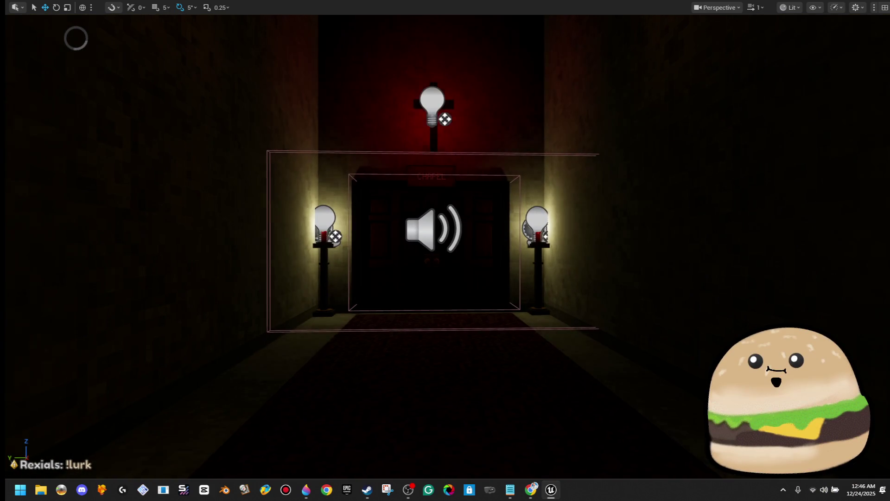
key(w)
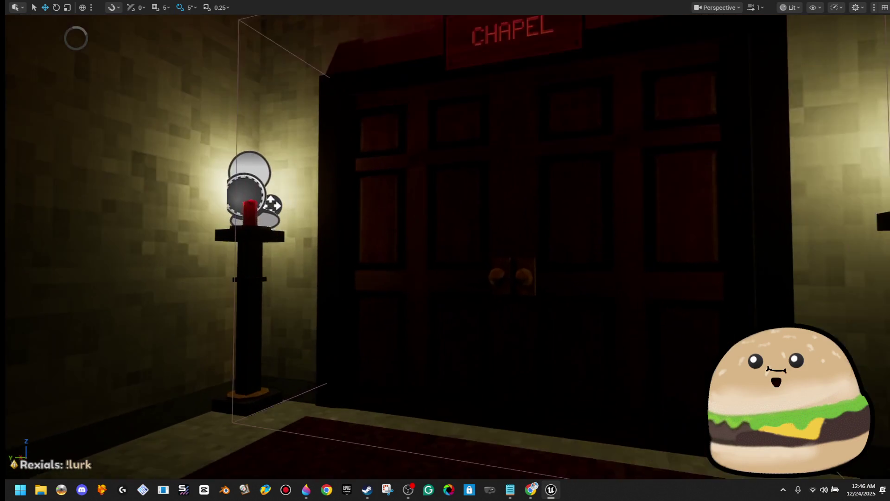
key(w)
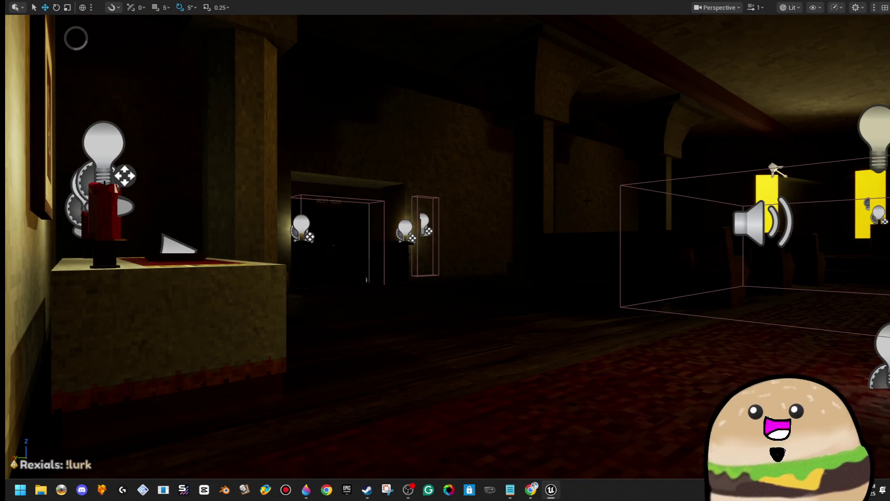
key(w)
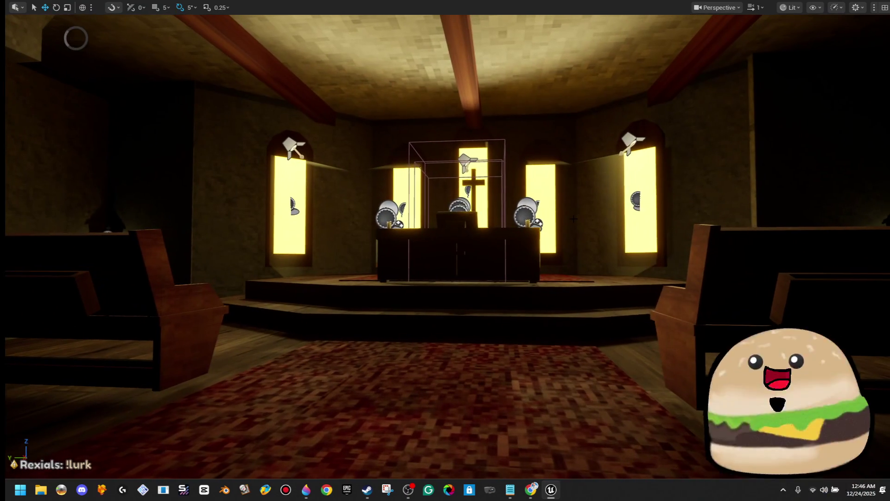
Fly over the pews, through the double door into the PASTOR room, then back to the COURTYARD door.
key(F11)
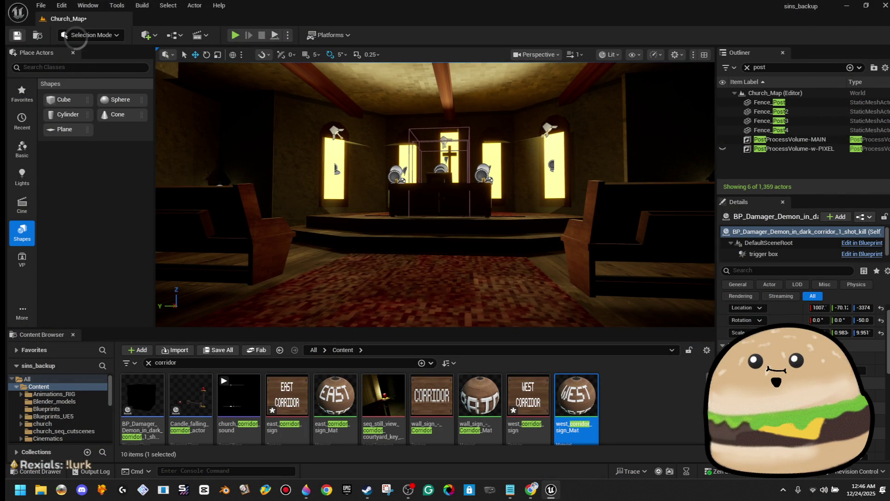
key(F11)
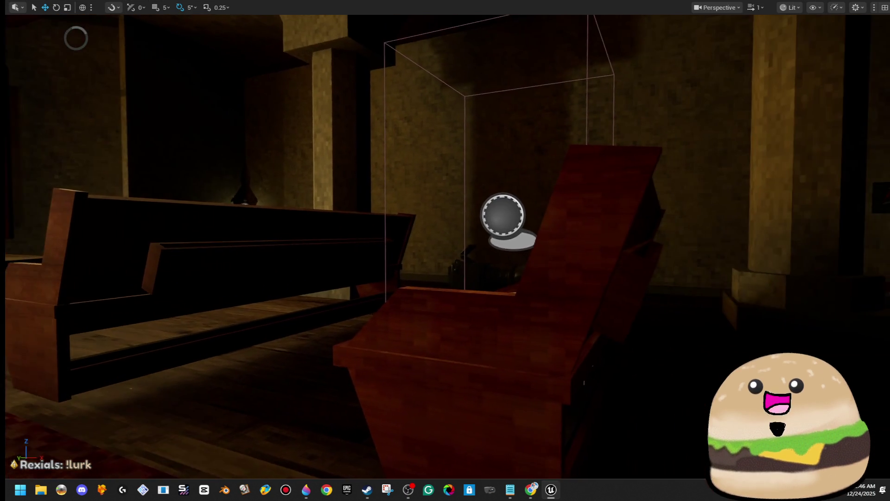
key(s)
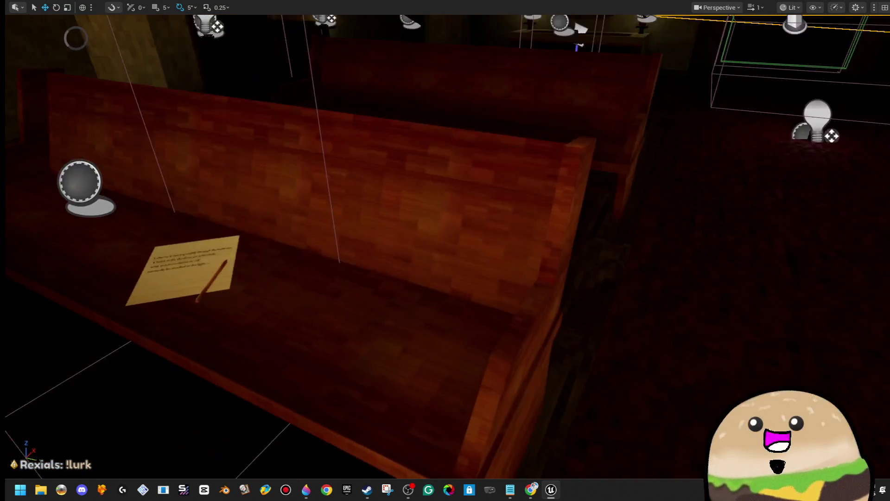
key(w)
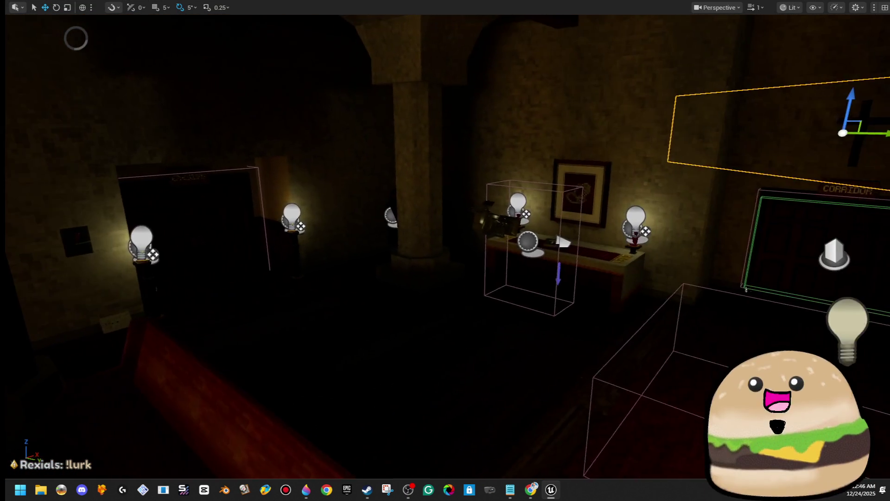
key(w)
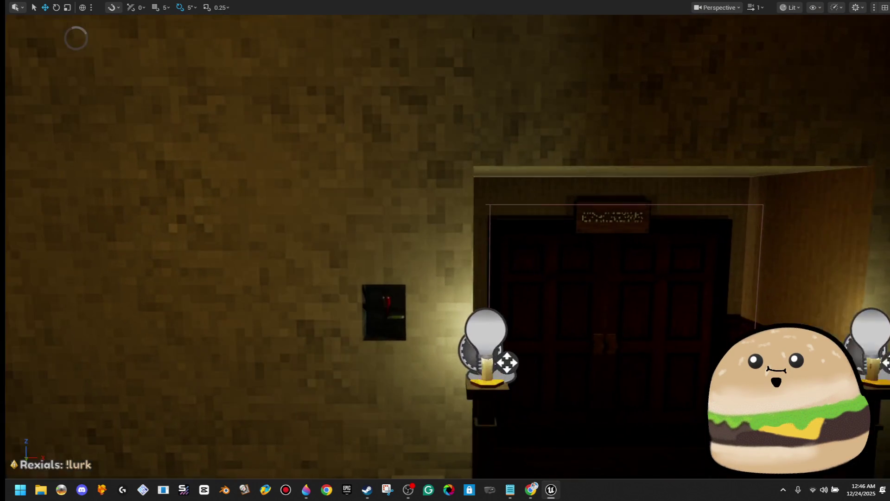
key(w)
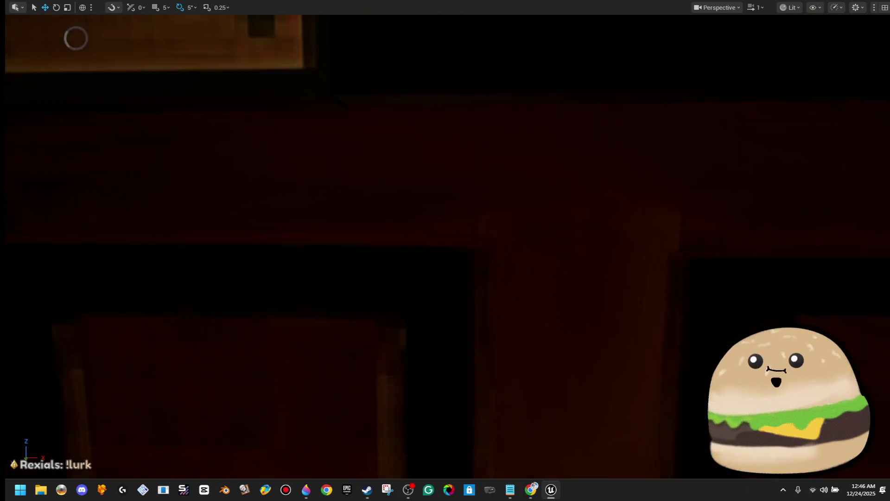
key(w)
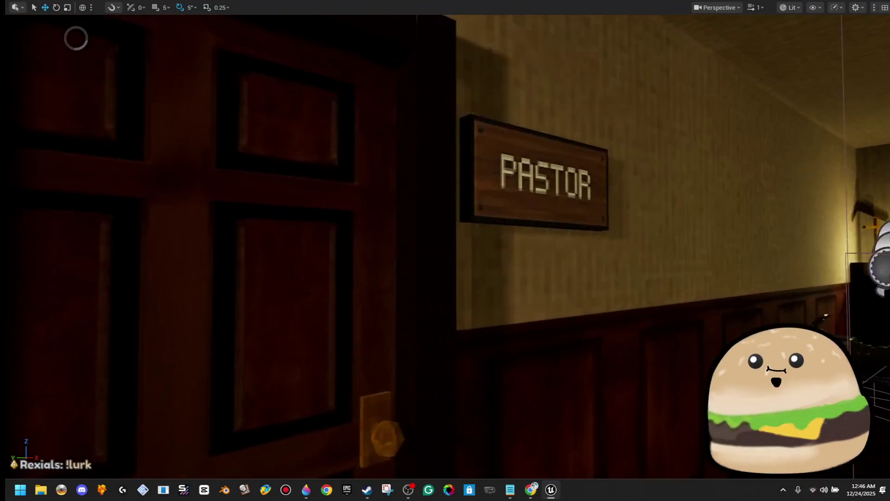
key(w)
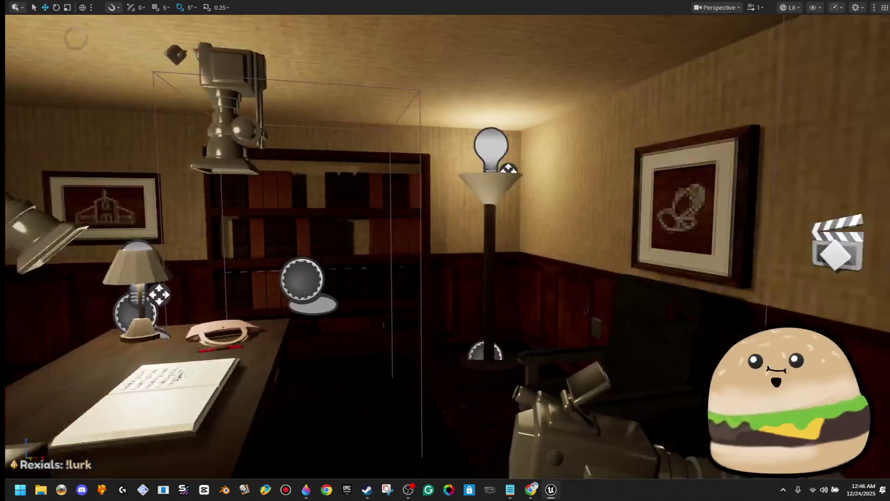
key(w)
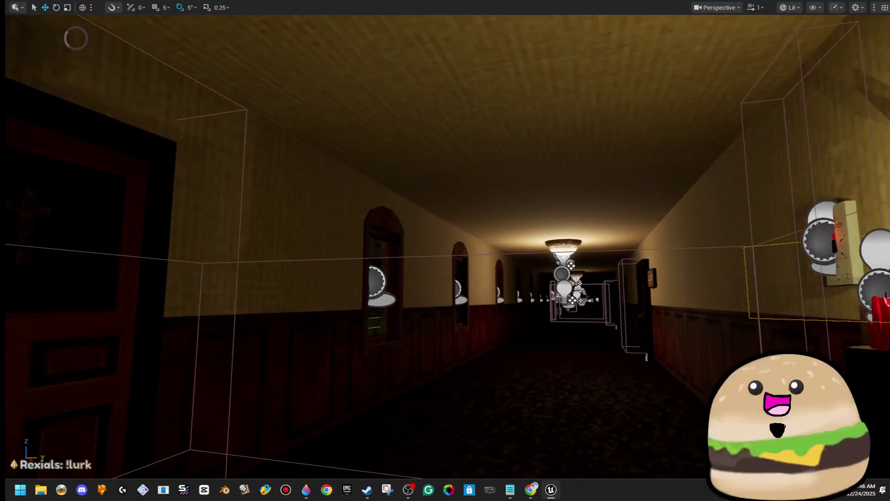
Frame the candle altar, then fly down the windowed hallway toward its ceiling lamp.
key(a)
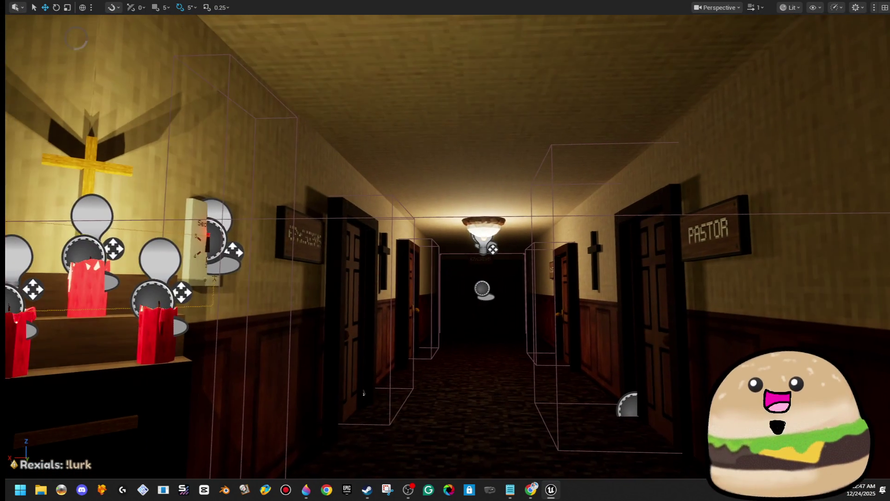
key(e)
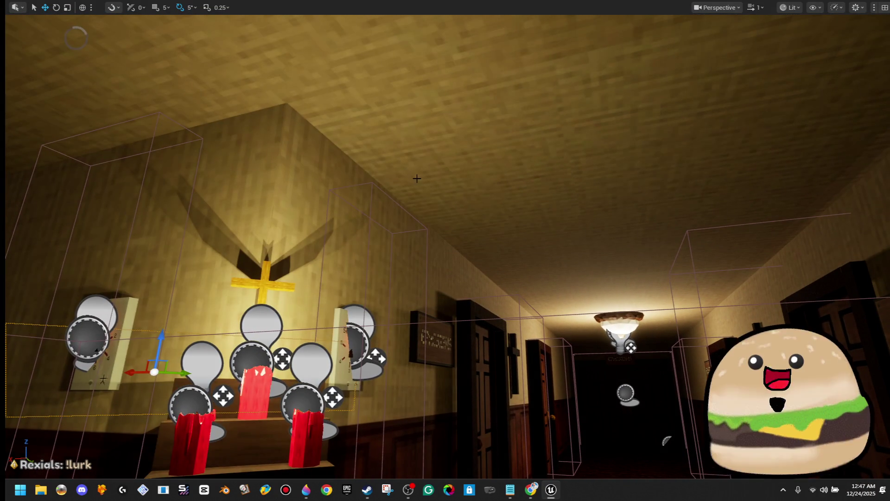
key(d)
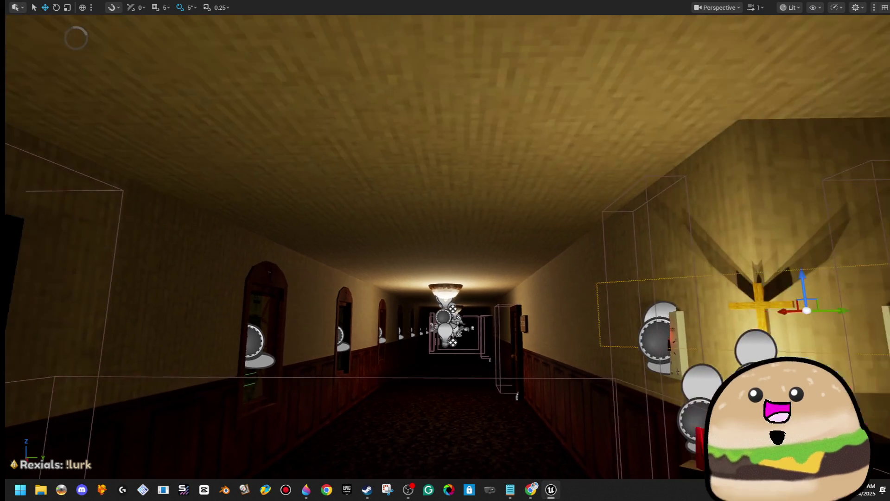
key(w)
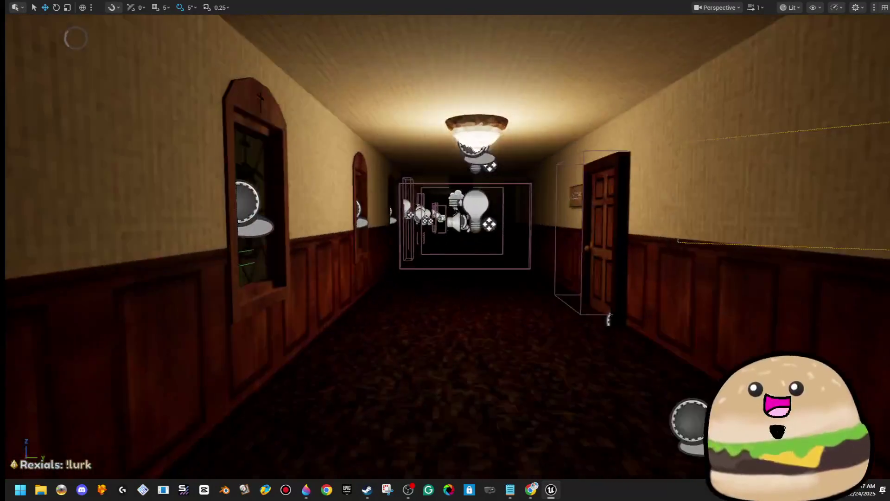
key(w)
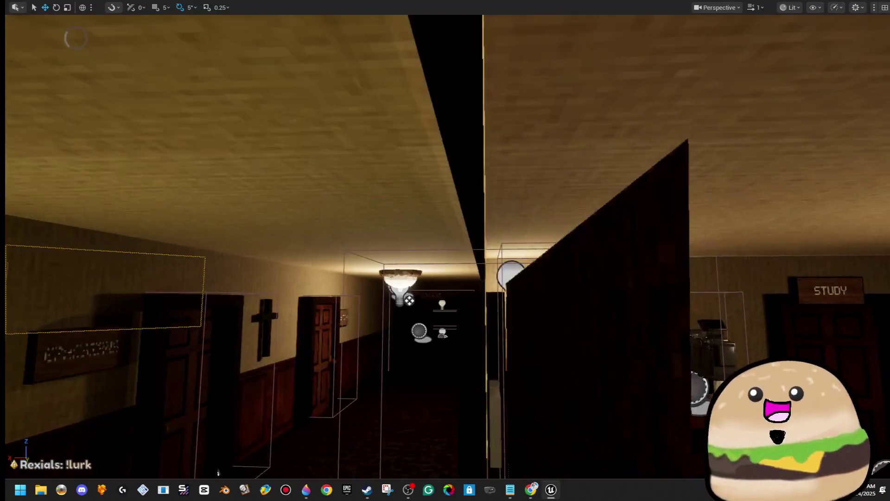
key(w)
key(s)
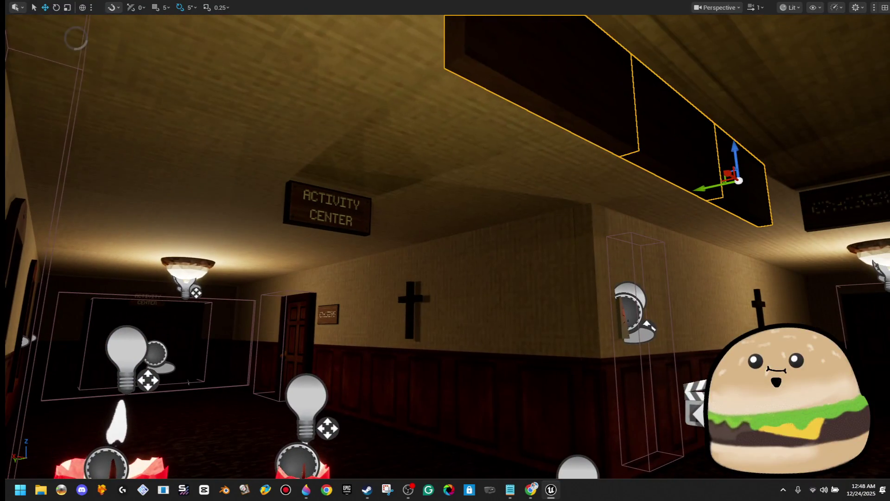
Drag the dark sign panel down from the ceiling toward the ACTIVITY CENTER sign over the double doors.
drag(396, 244, 205, 317)
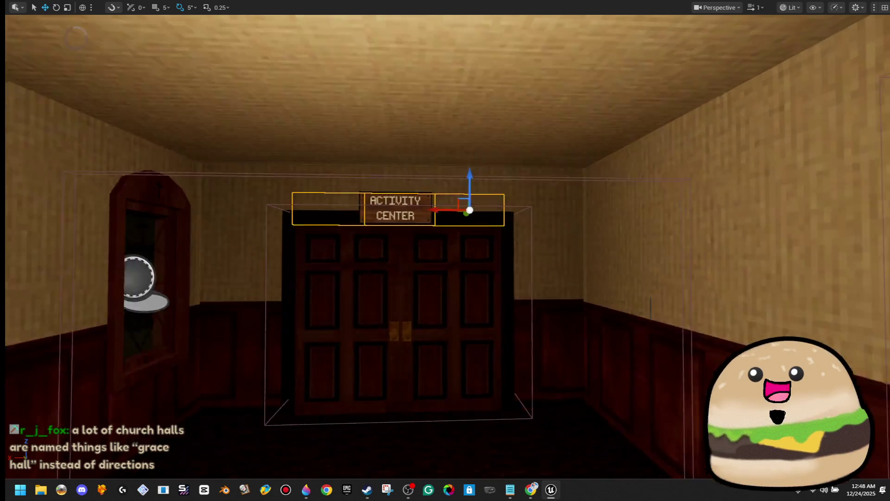
key(w)
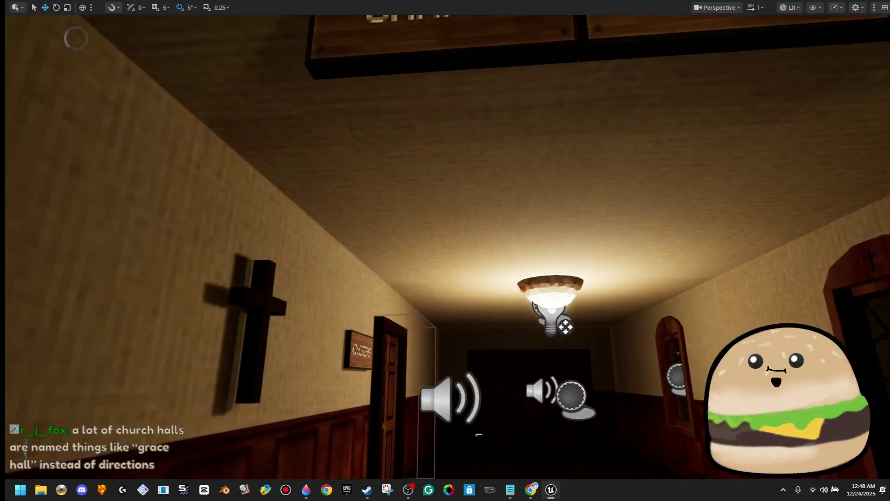
key(w)
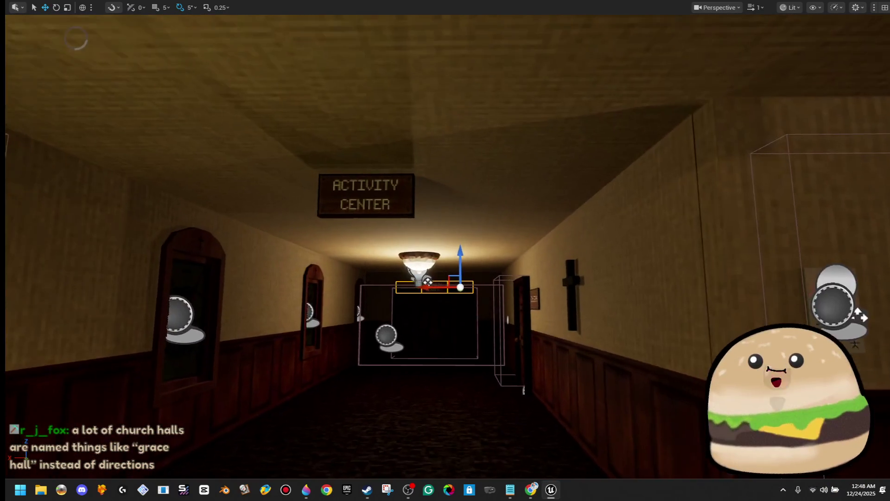
key(w)
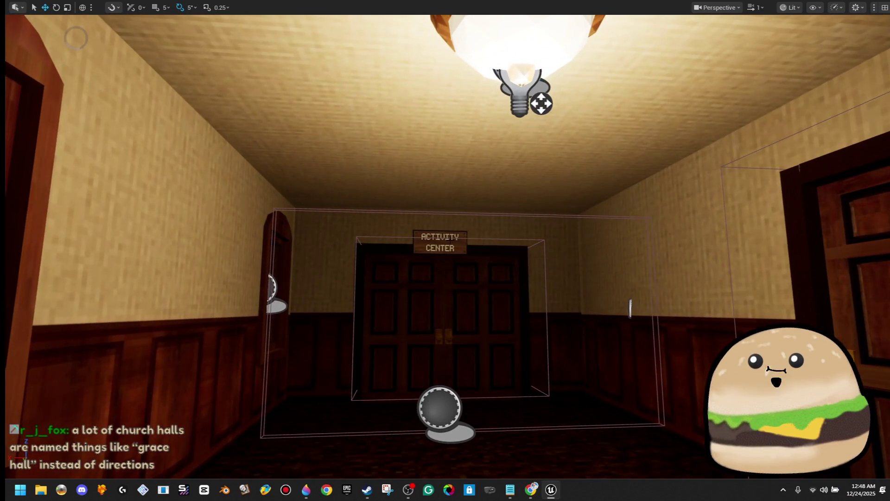
click(418, 241)
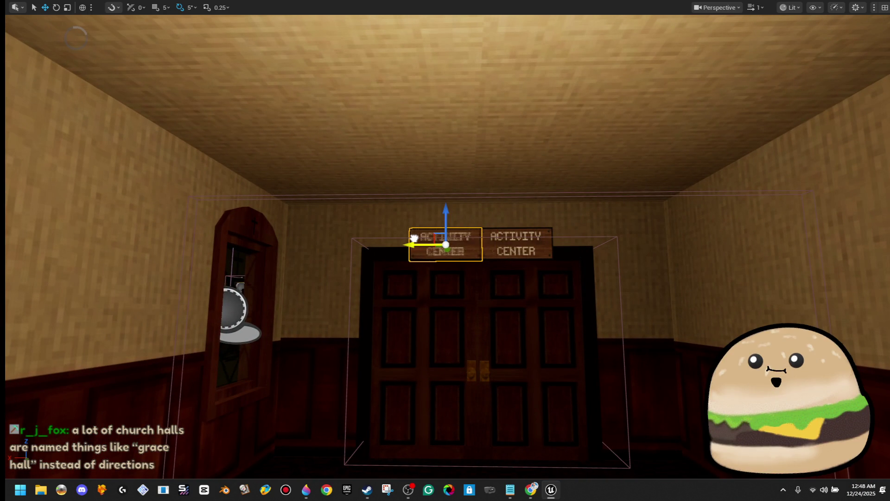
key(s)
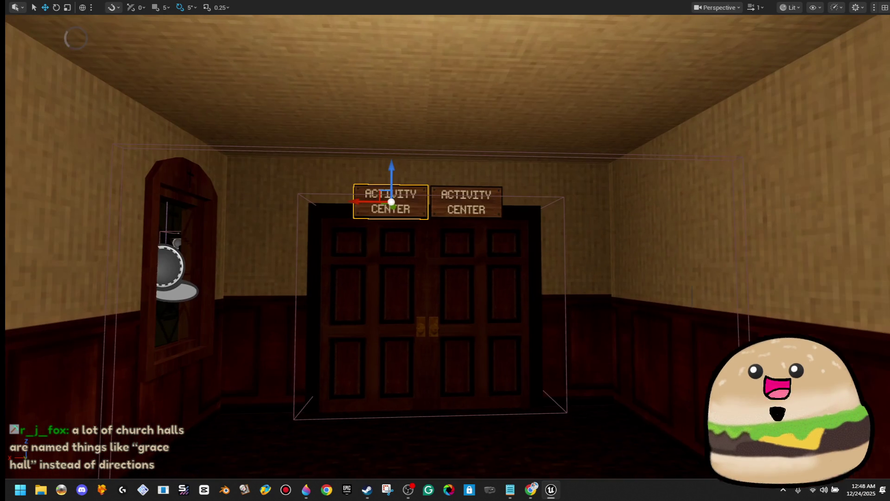
key(F11)
click(854, 406)
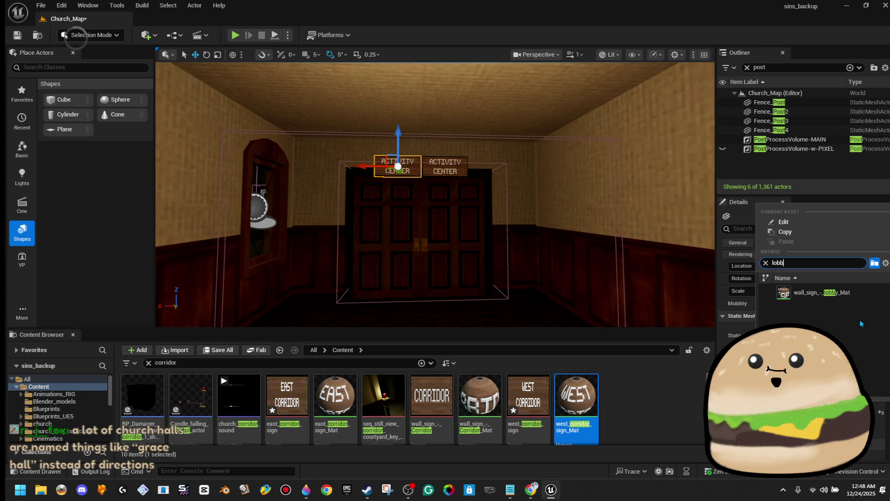
click(820, 292)
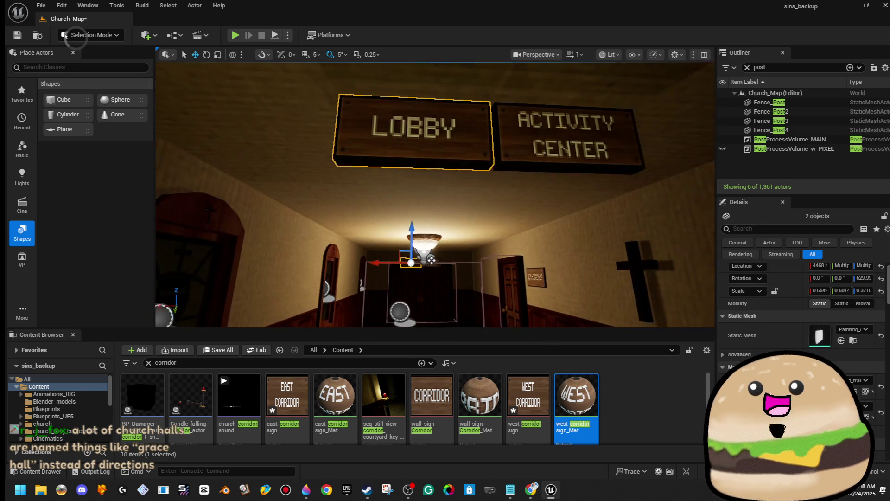
key(s)
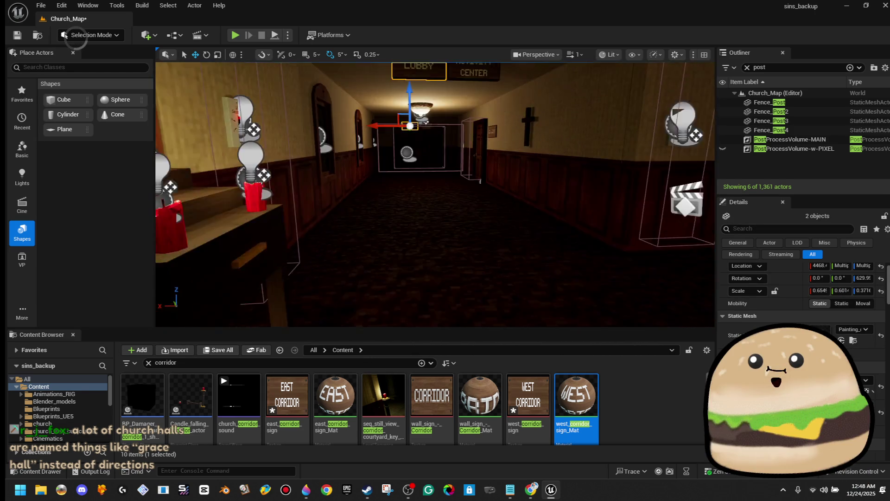
right_click(510, 161)
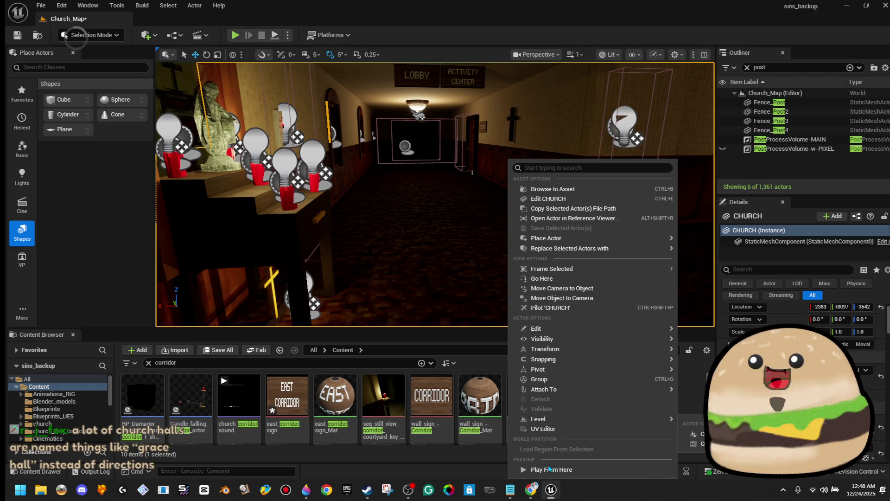
Play from the corridor, walk up to the Lobby and Activity Center doors, then stop the playtest.
click(547, 469)
key(F11)
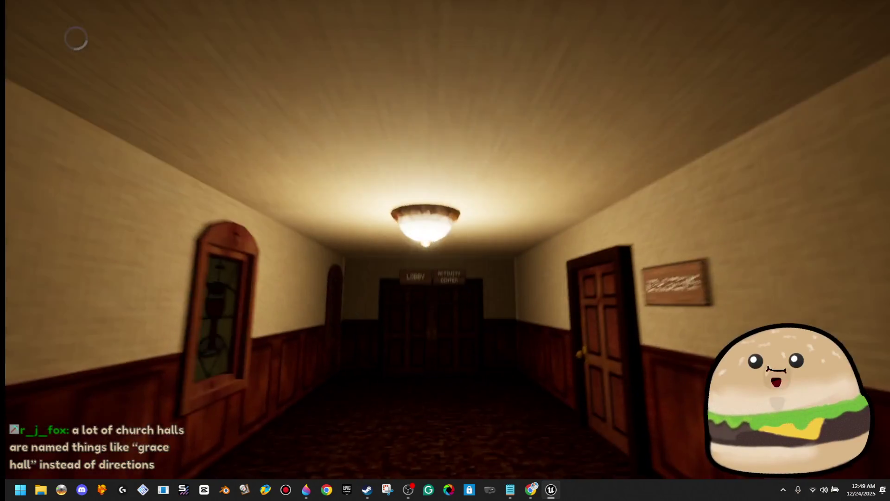
key(w)
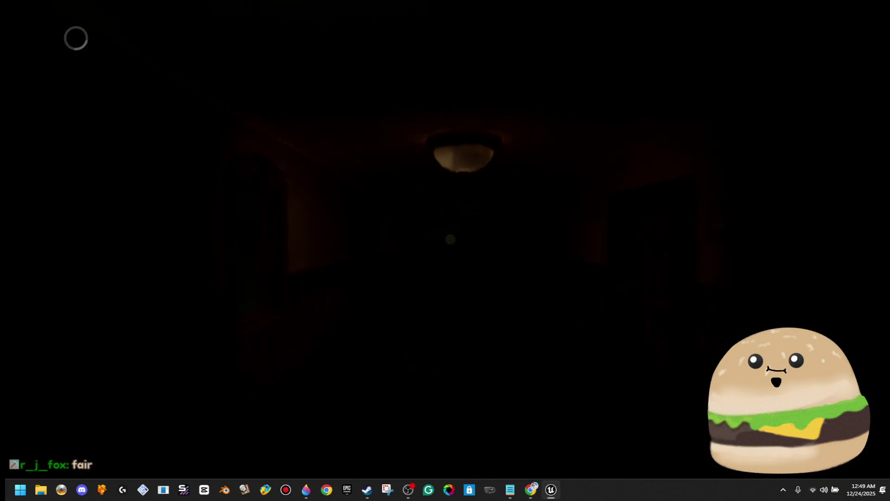
key(Escape)
scroll(446, 250, up, 5)
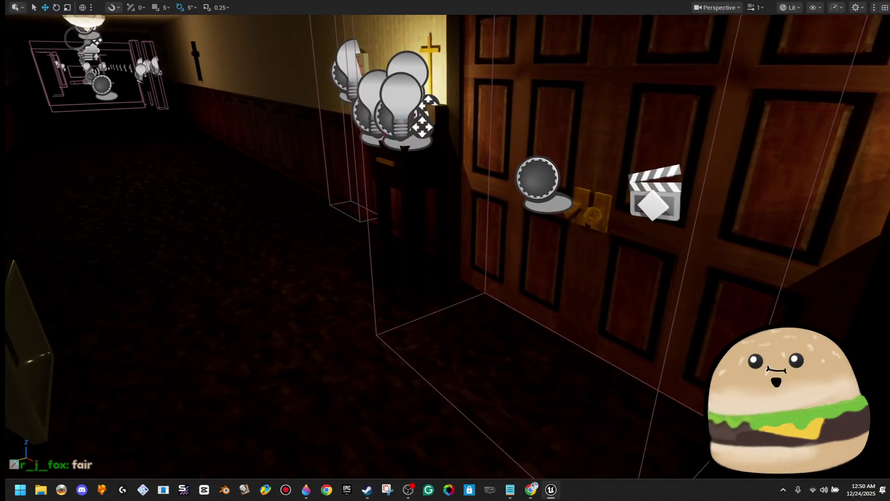
right_click(376, 375)
Run a brief Play From Here in the South Hall, then stop with Esc.
click(383, 385)
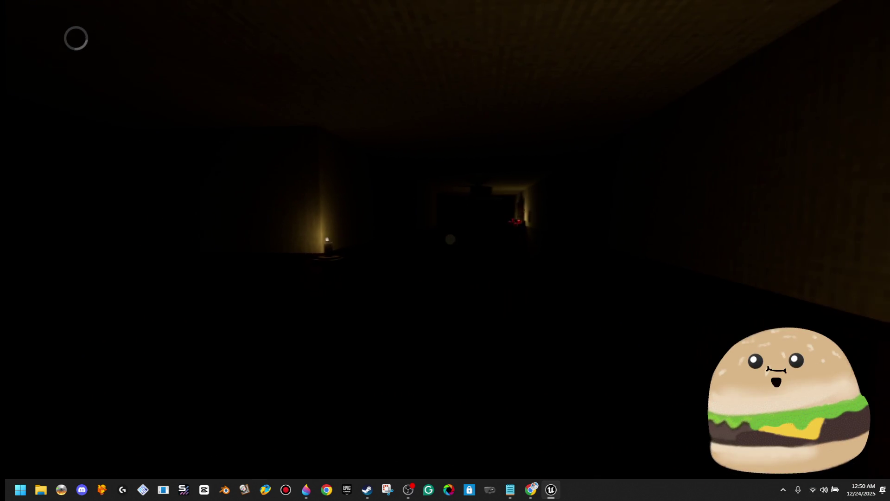
key(Escape)
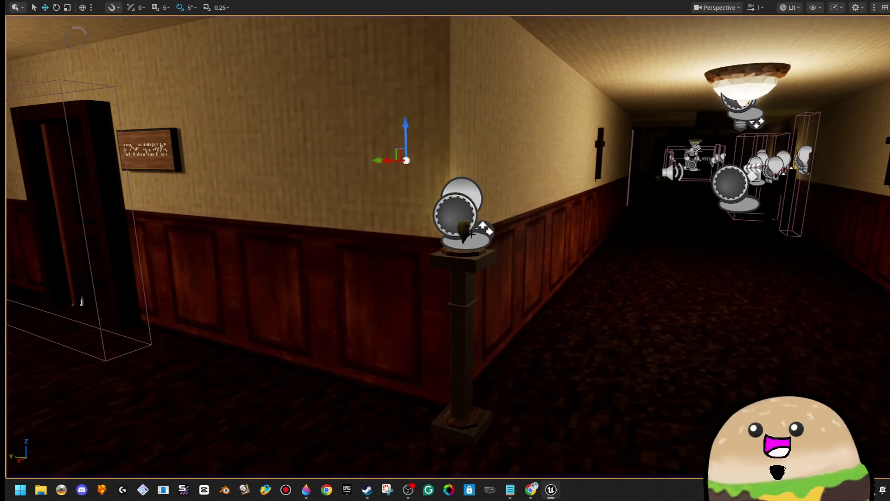
Select the lamp pedestal, drag it beside the door, and nudge it into the wall corner.
click(461, 240)
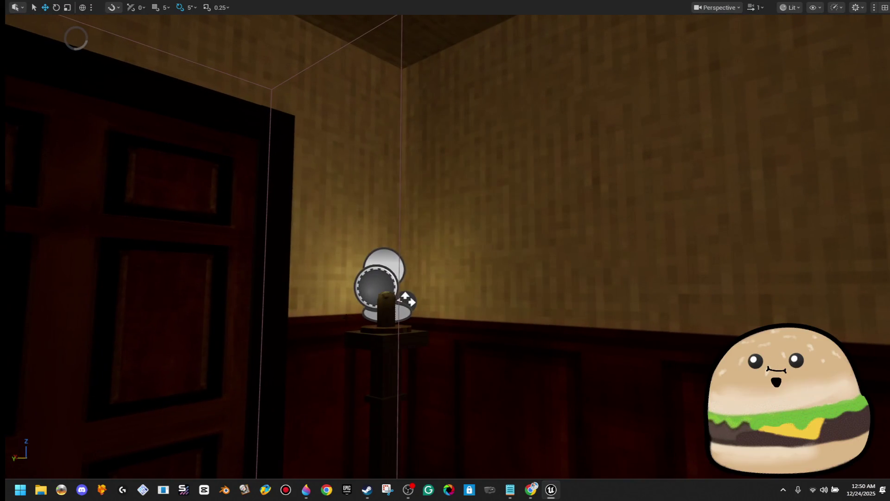
click(381, 357)
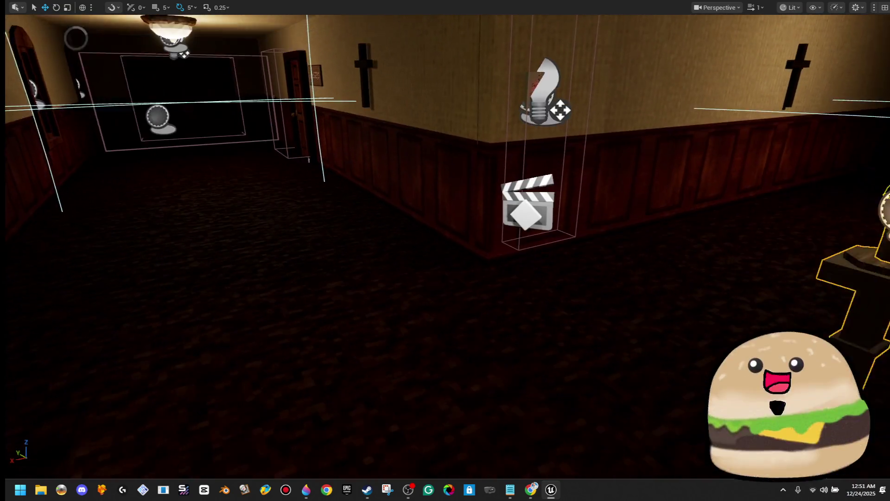
mouse_move(680, 395)
mouse_down()
mouse_move(472, 313)
mouse_move(285, 223)
mouse_up()
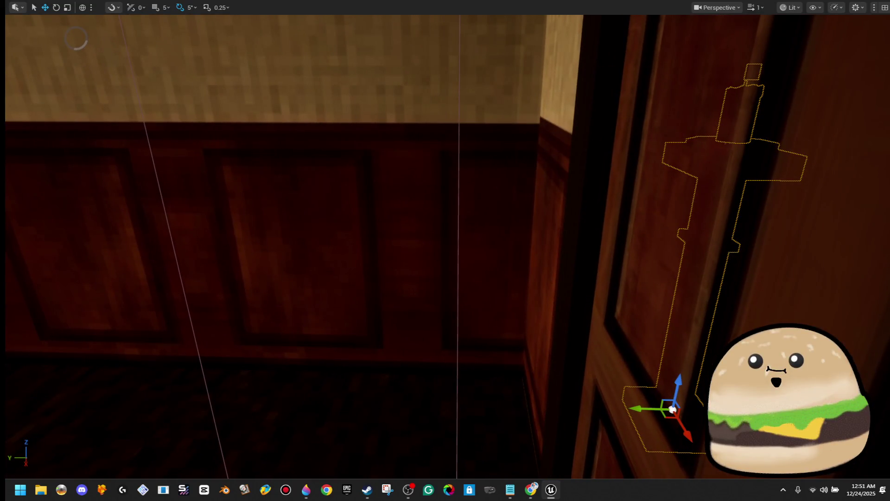
key(f)
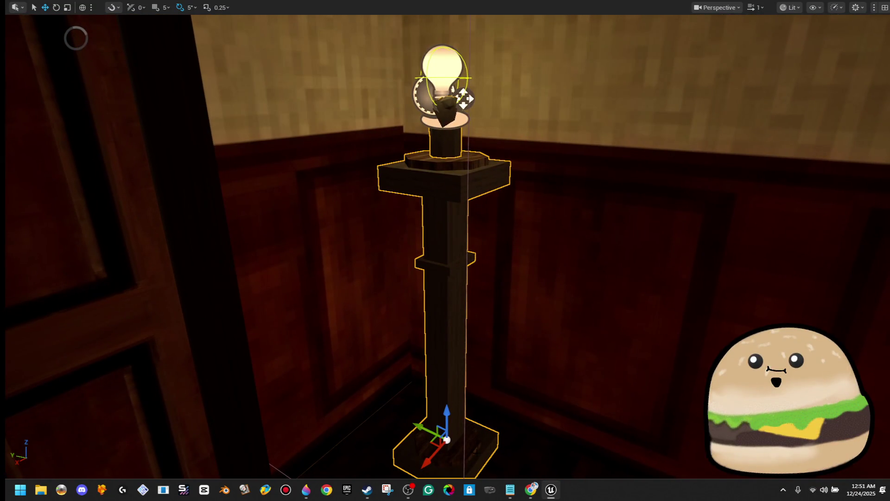
drag(426, 430, 418, 427)
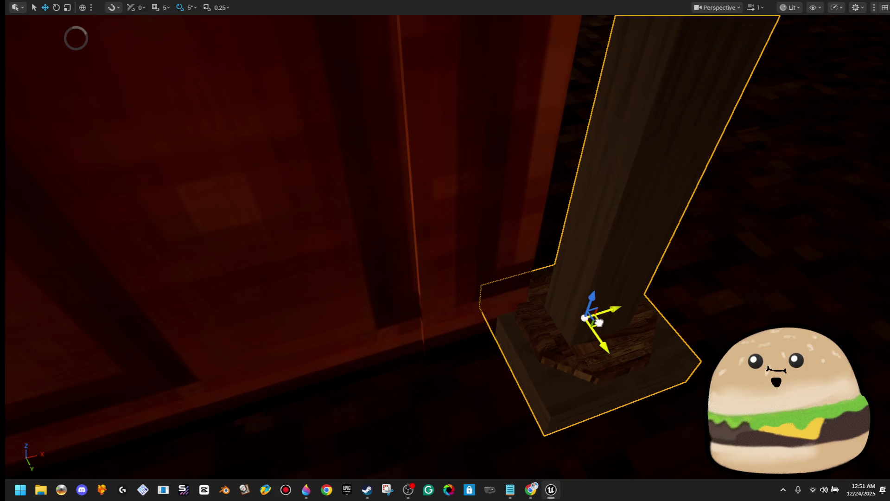
drag(598, 322, 630, 327)
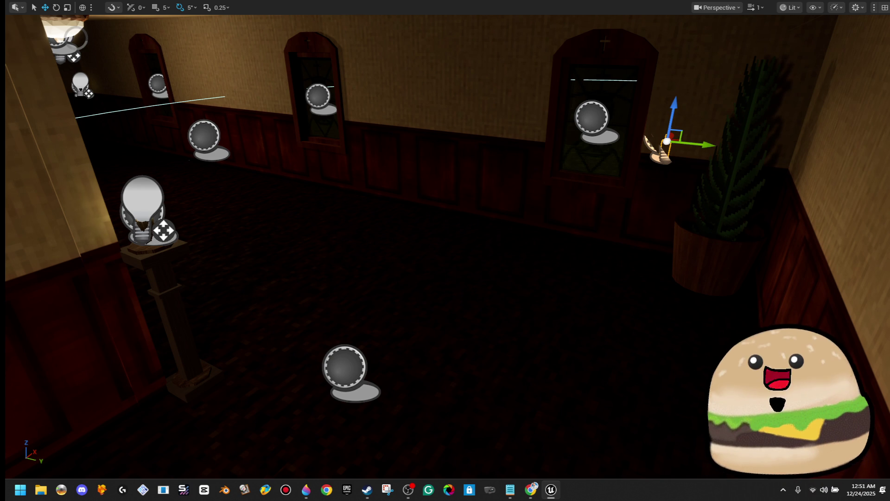
Select the hallway lamp pedestal and drag it into the corner beside the potted plant.
key(w)
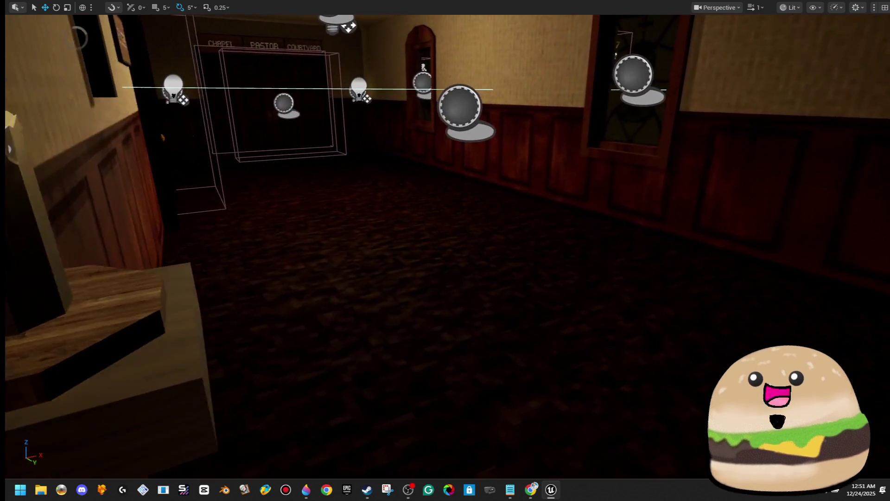
key(a)
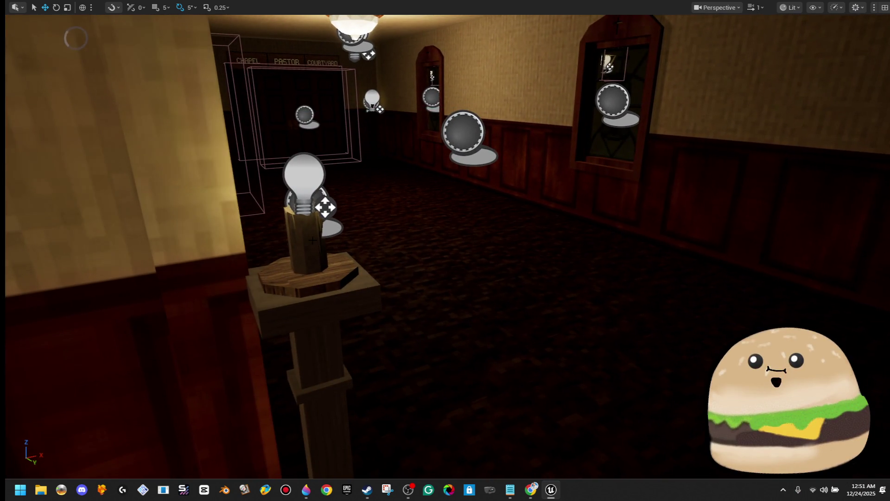
click(322, 236)
key(s)
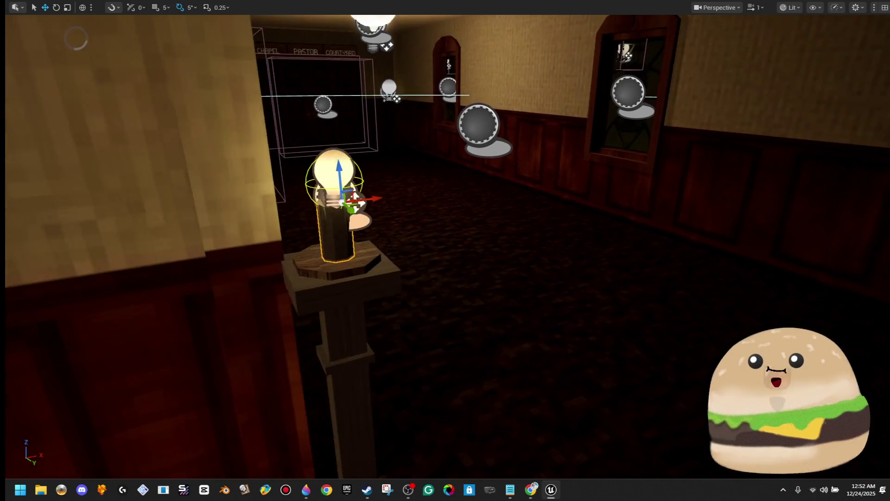
key(w)
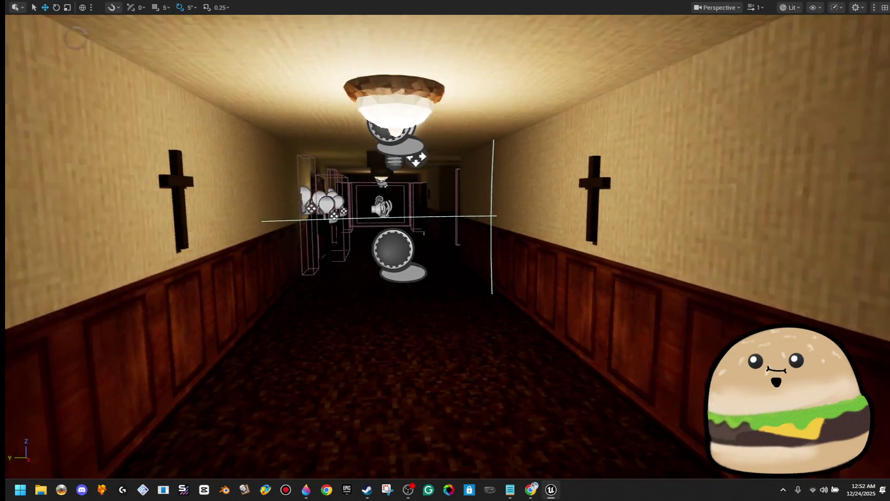
key(d)
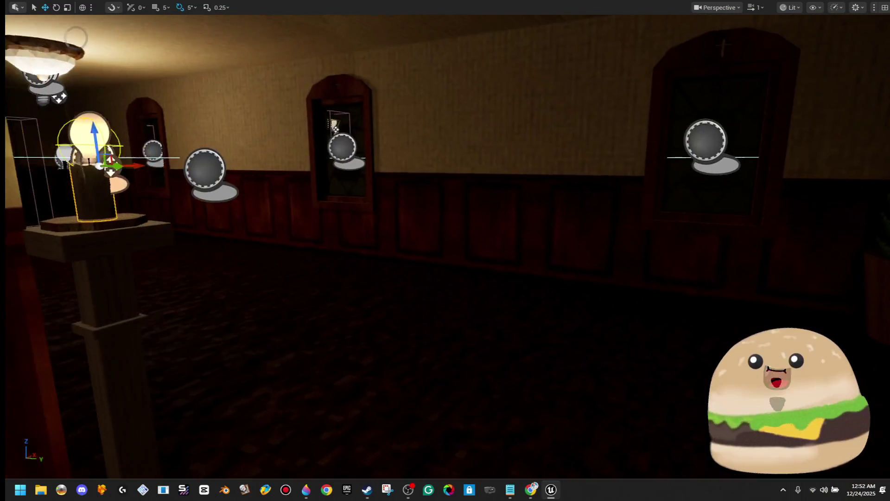
key(s)
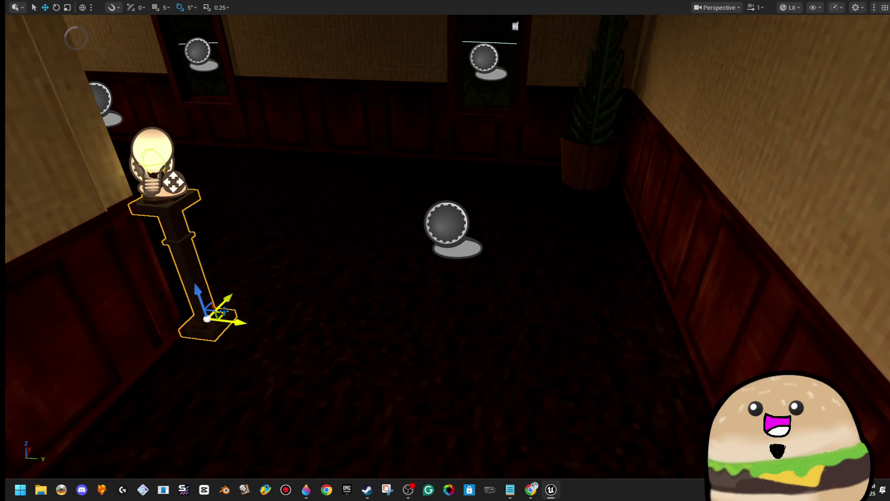
drag(208, 319, 623, 225)
Frame the moved pedestal, then turn to look down the long hallway for a playtest.
key(f)
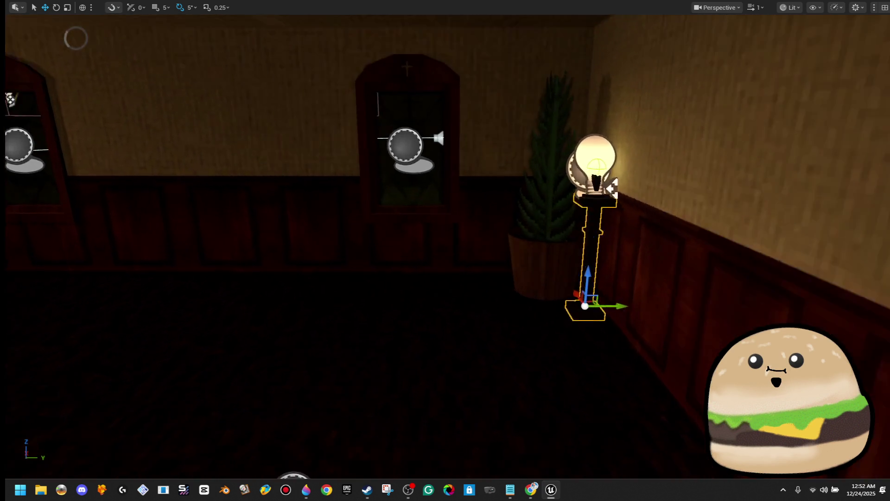
scroll(445, 251, down, 5)
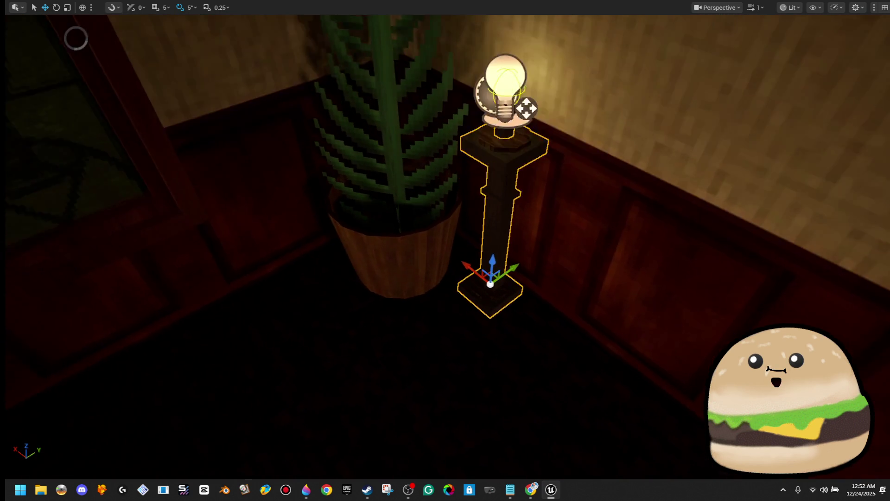
scroll(445, 251, up, 3)
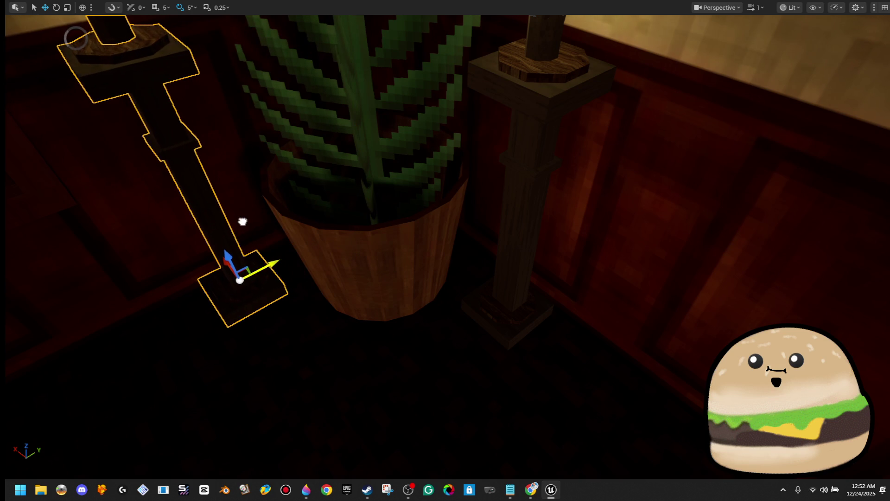
scroll(445, 250, down, 5)
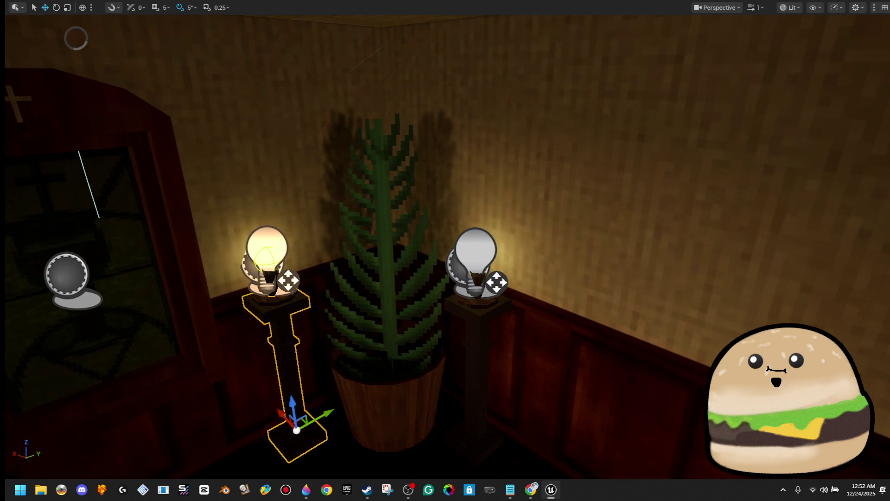
key(w)
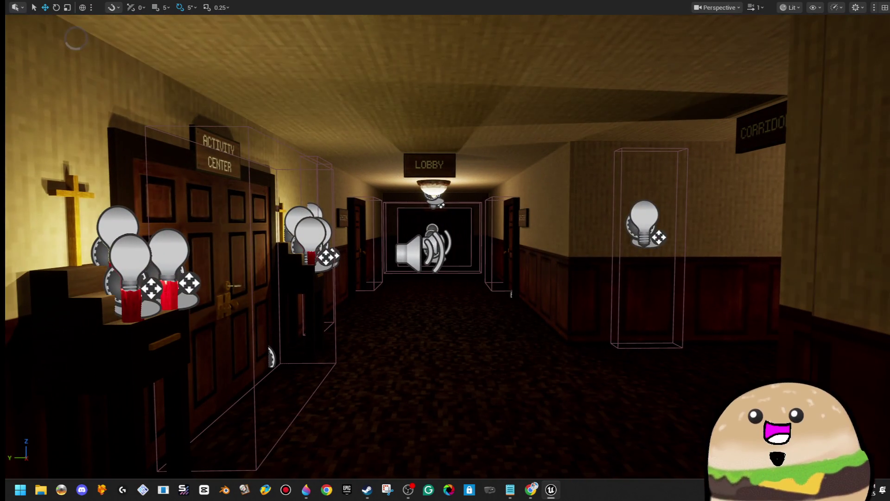
right_click(497, 369)
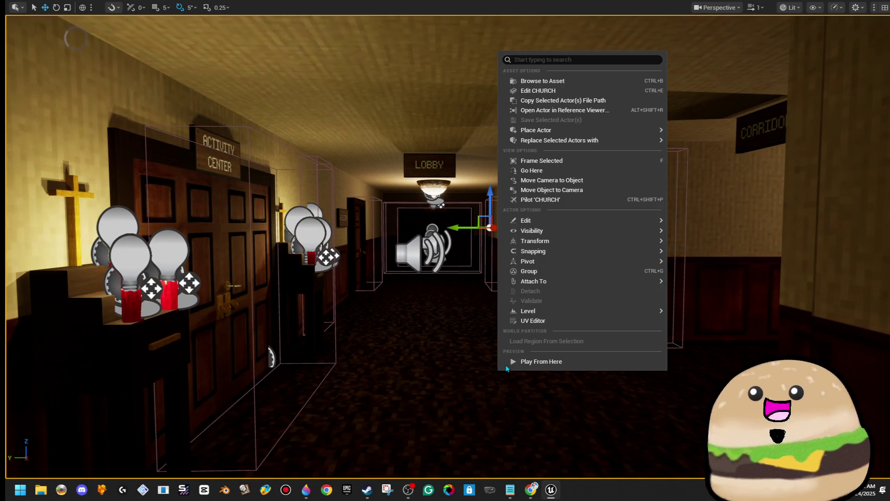
Play from here, forcing the double doors and walking past the CHAPEL, PASTOR and COURTYARD signs, then stop.
click(524, 361)
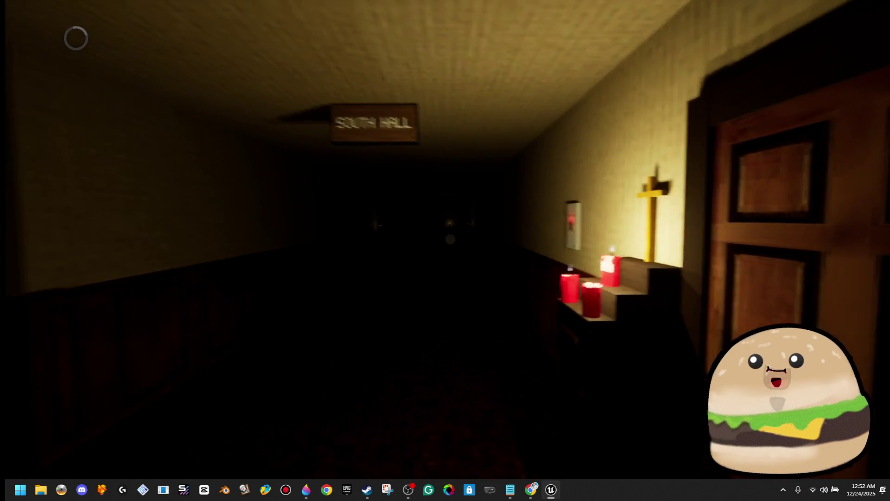
key(w)
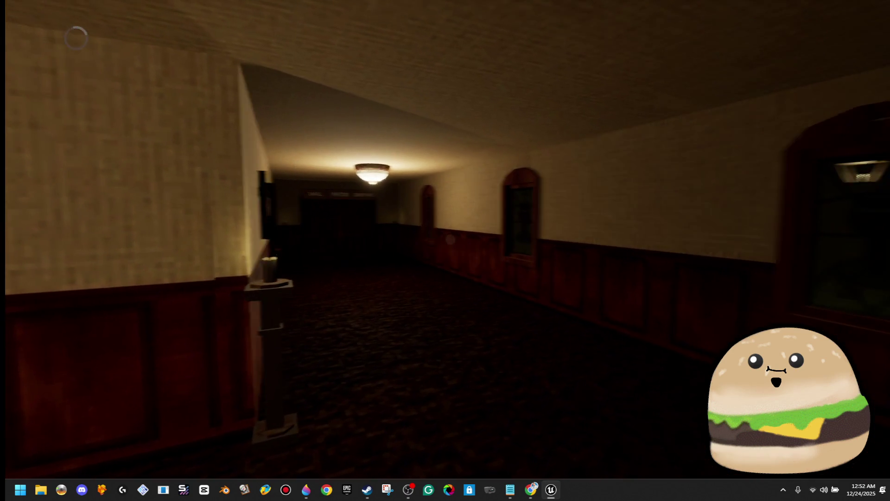
key(w)
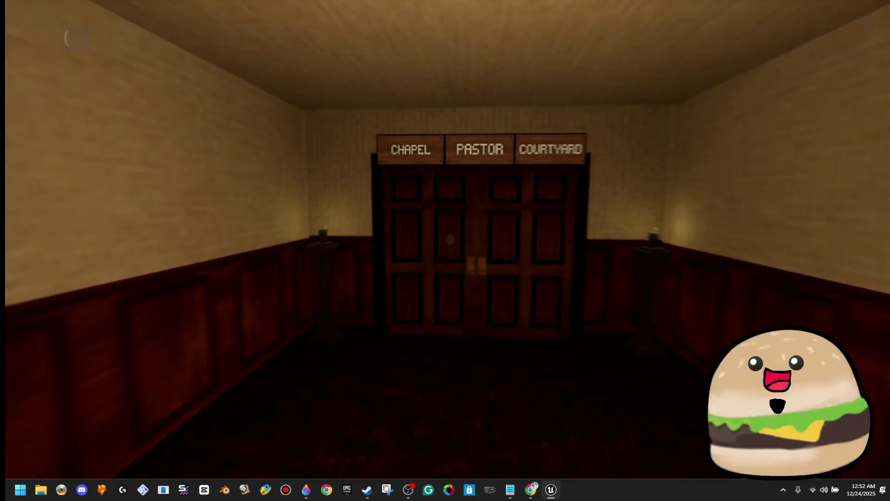
key(w)
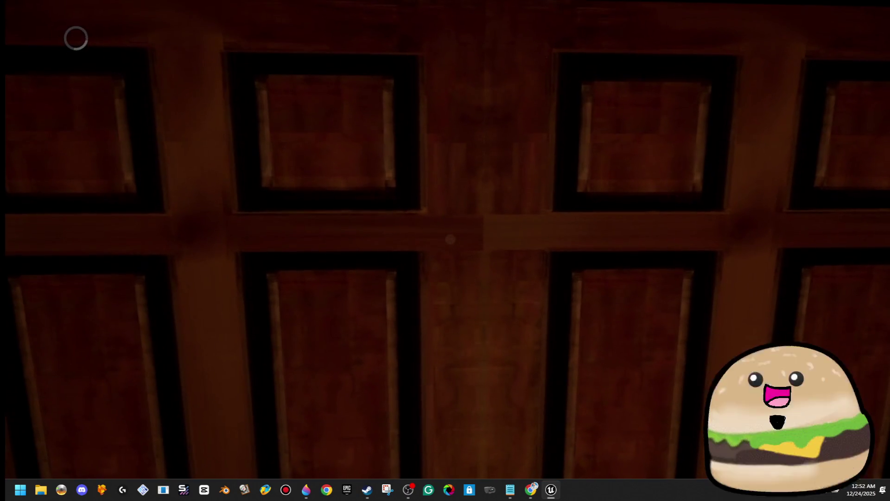
key(w)
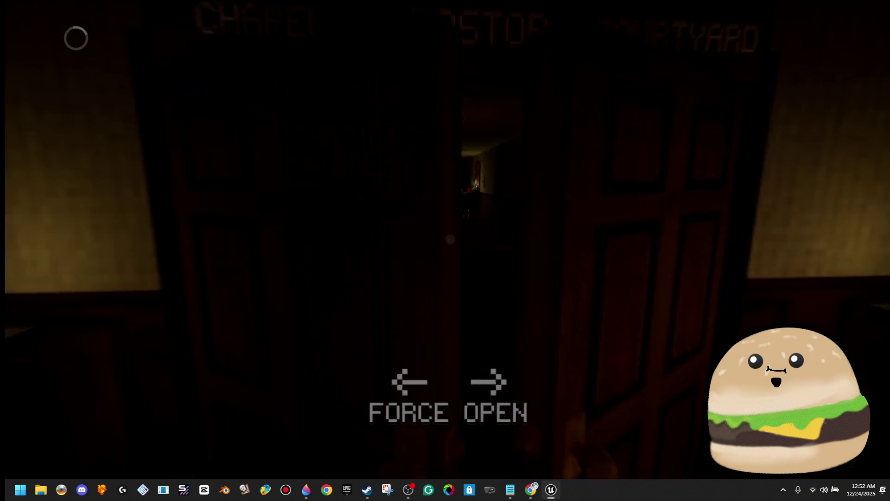
key(w)
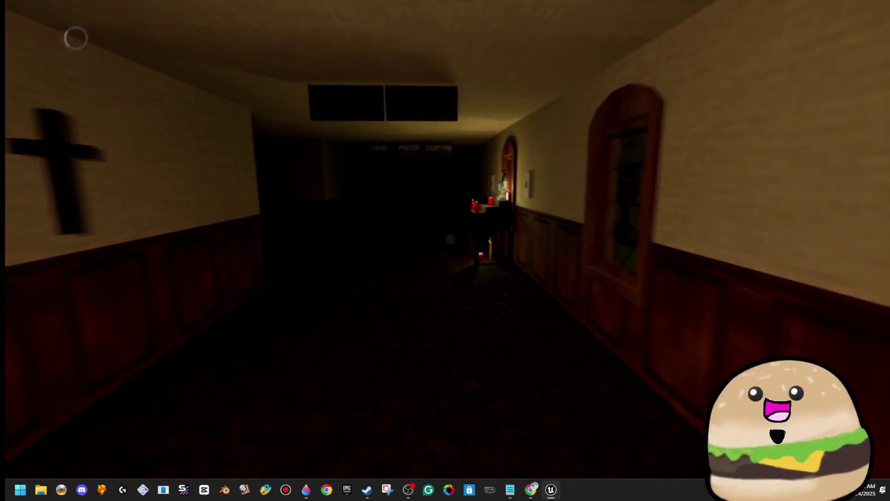
key(w)
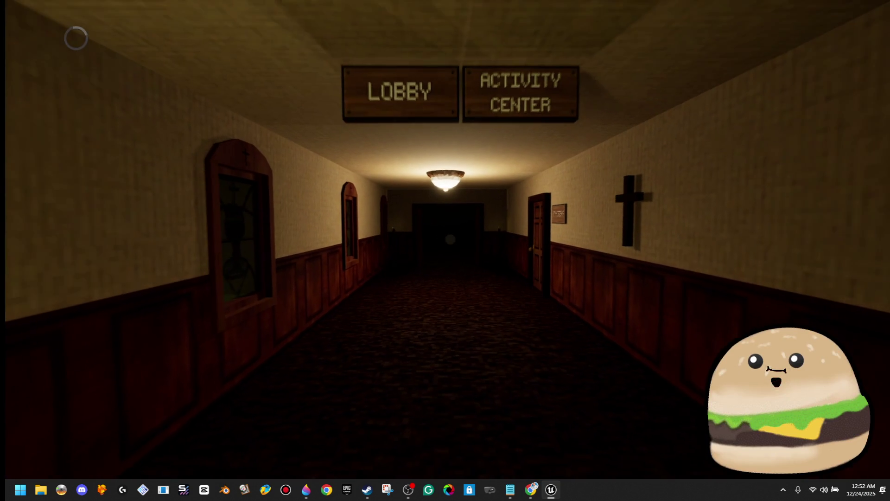
key(w)
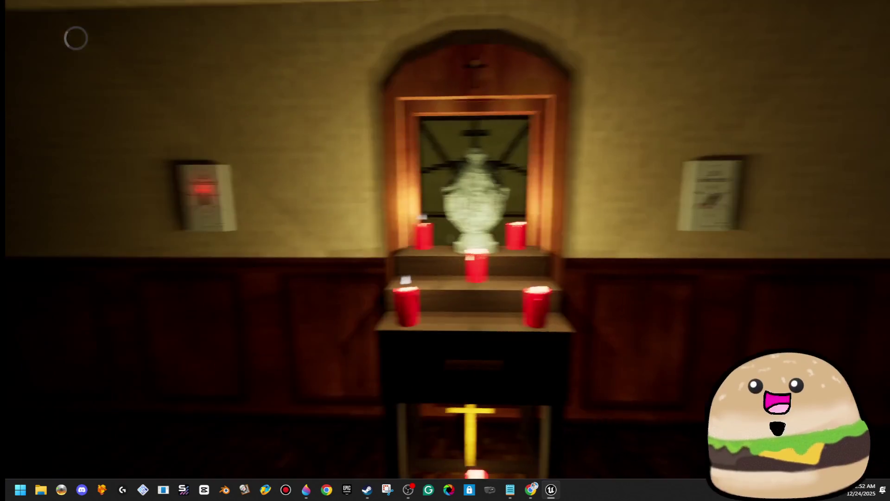
key(w)
key(Escape)
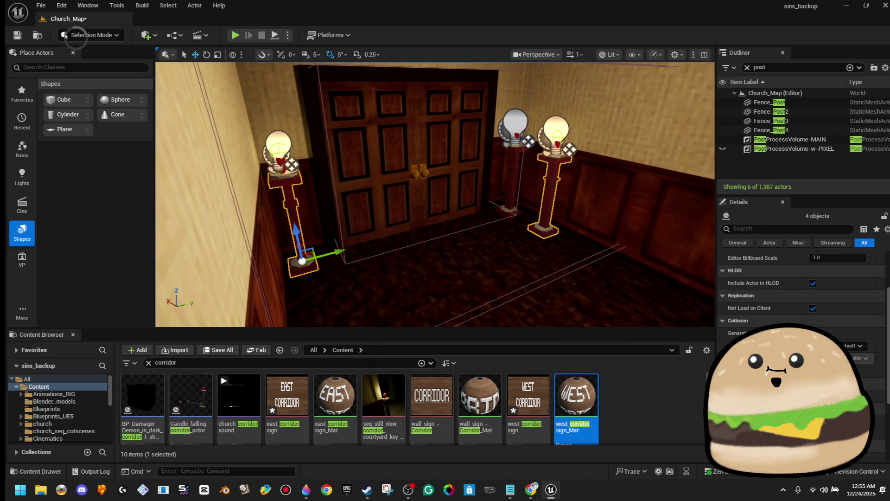
Undo the last three edits to the candle posts by the double doors.
key(ctrl+z)
key(ctrl+z)
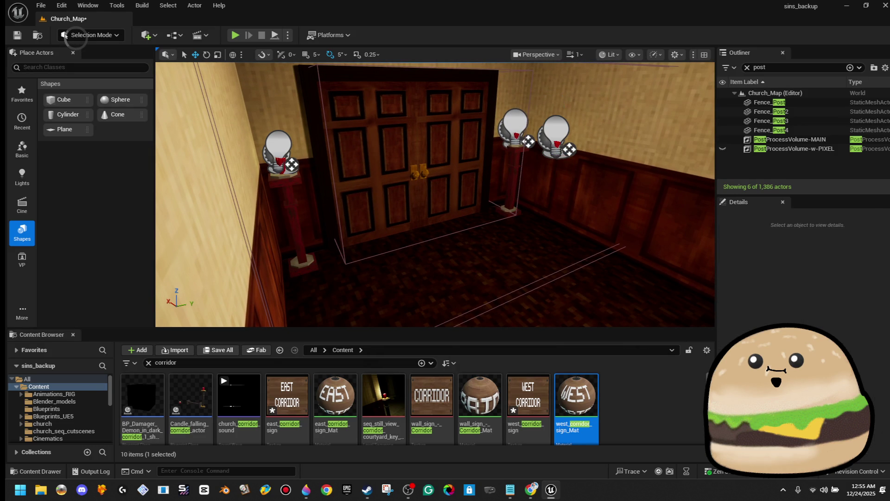
key(ctrl+z)
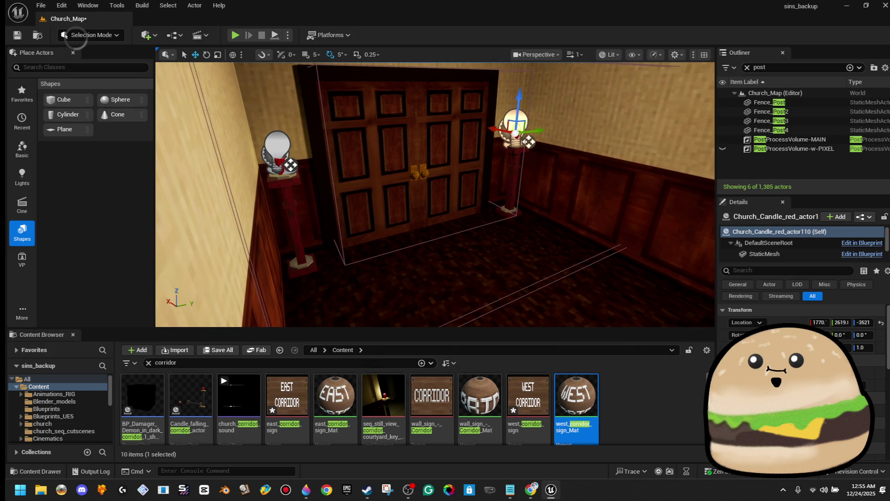
key(ctrl+z)
text(wood_fr)
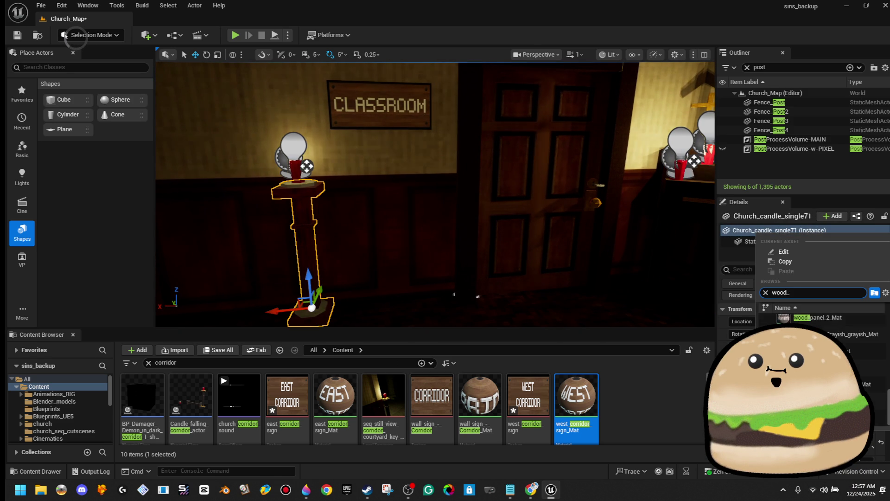
Apply the dark wood material to the pedestal and save the current level.
key(Return)
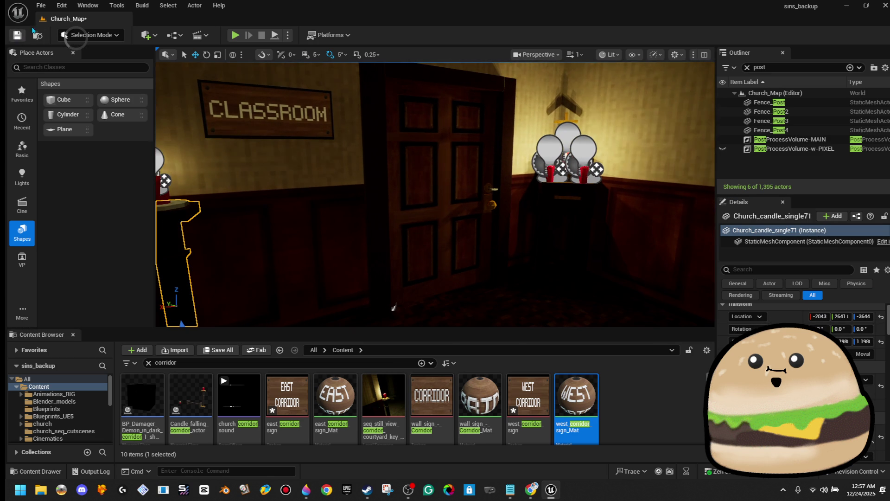
click(41, 6)
click(91, 134)
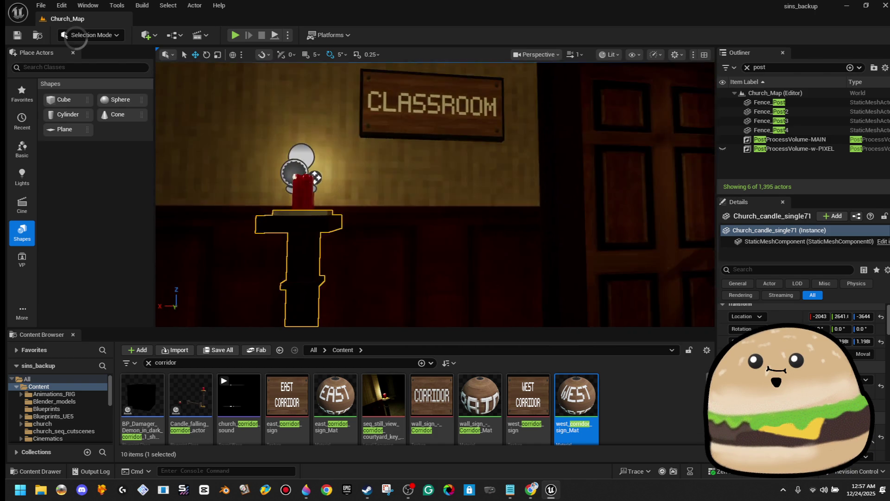
Change the candle pedestal's Element 0 material to M_Concrete_Grime.
scroll(460, 190, down, 3)
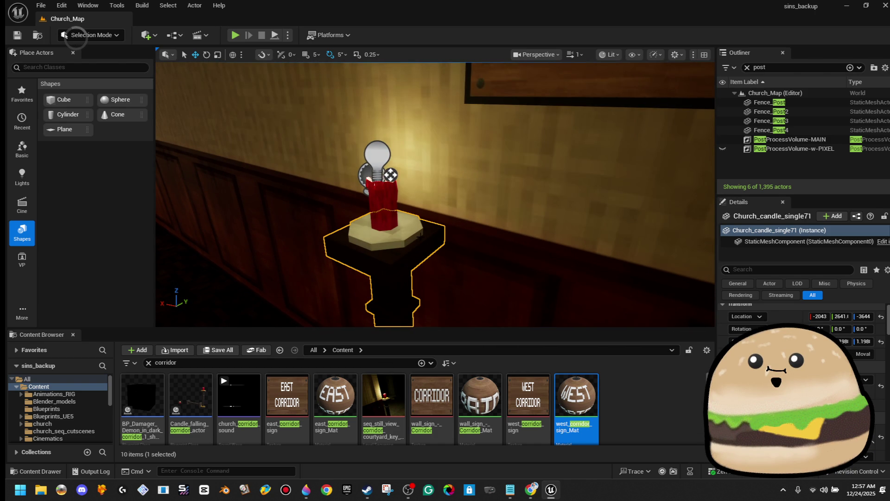
click(724, 304)
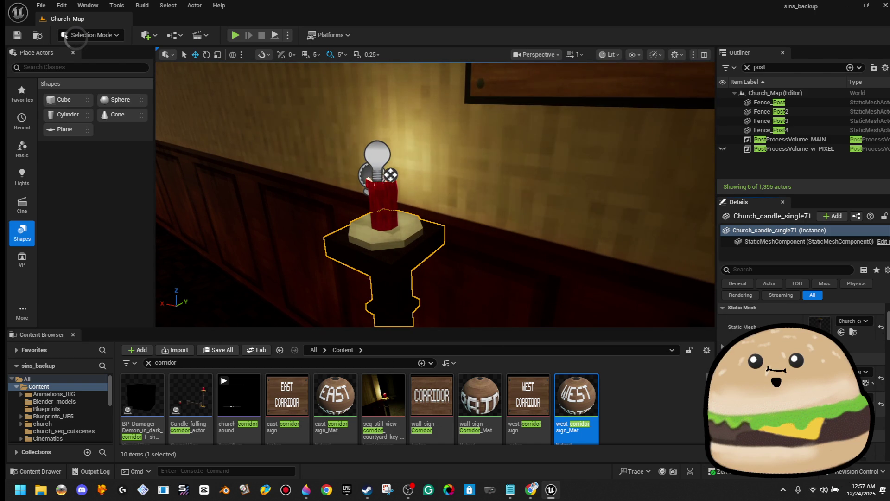
click(816, 402)
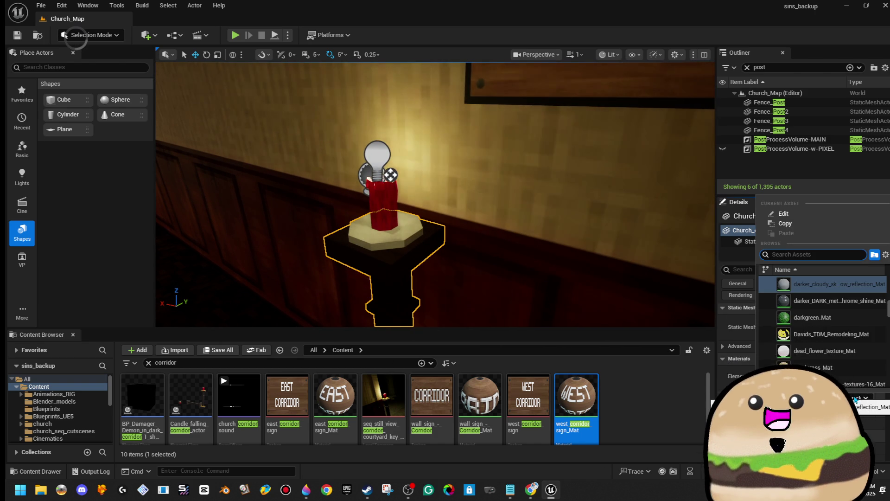
text(grim)
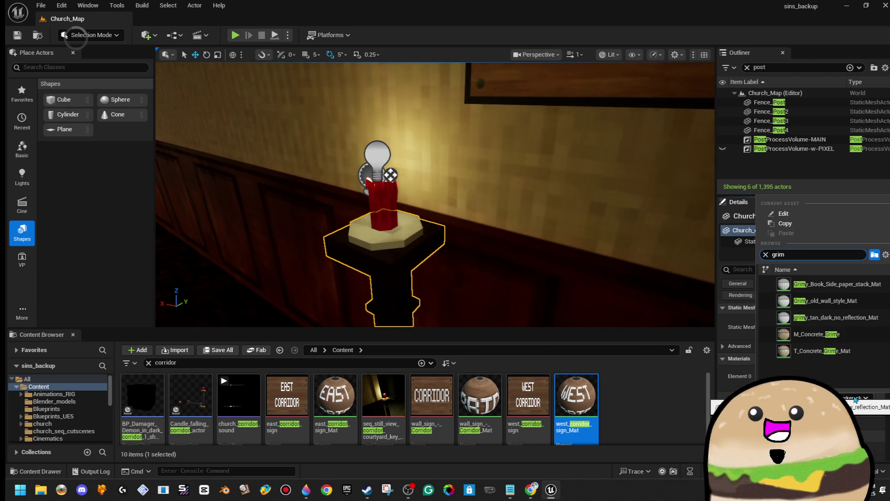
click(830, 334)
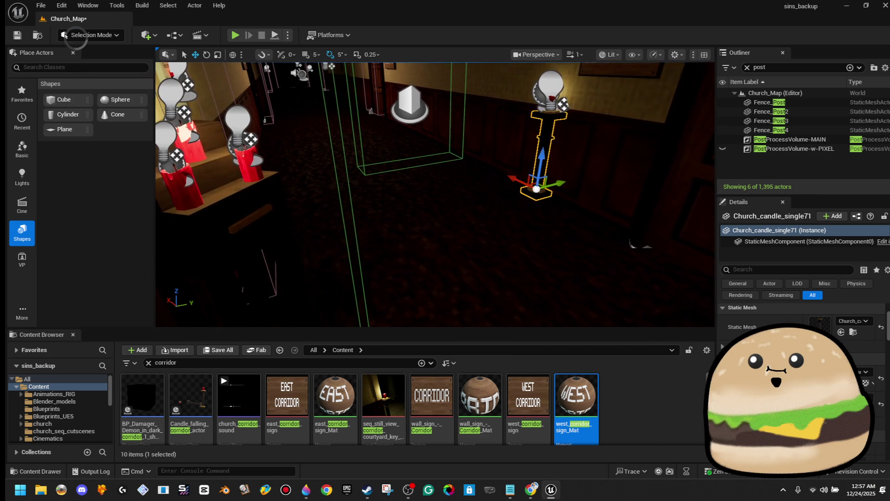
Use Play From Here to start a playtest at the current corridor spot.
right_click(454, 317)
click(497, 469)
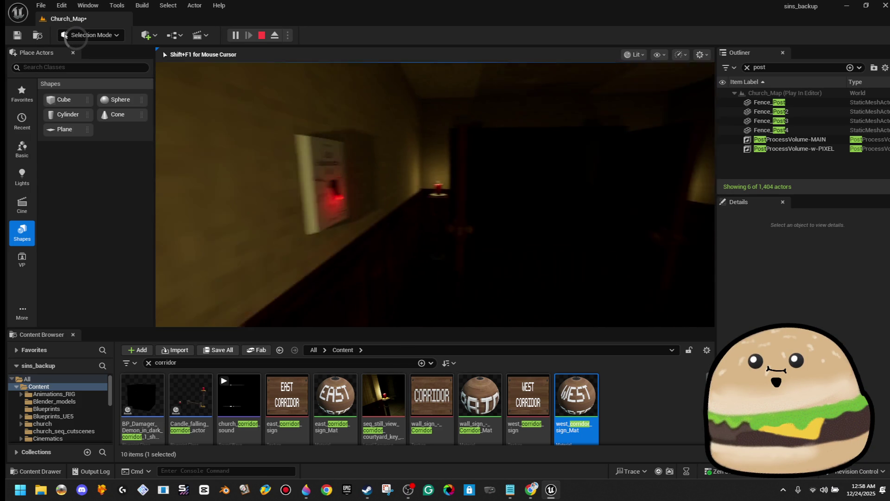
Finish walking the dark corridor and stop the Play-In-Editor session with Esc.
key(Escape)
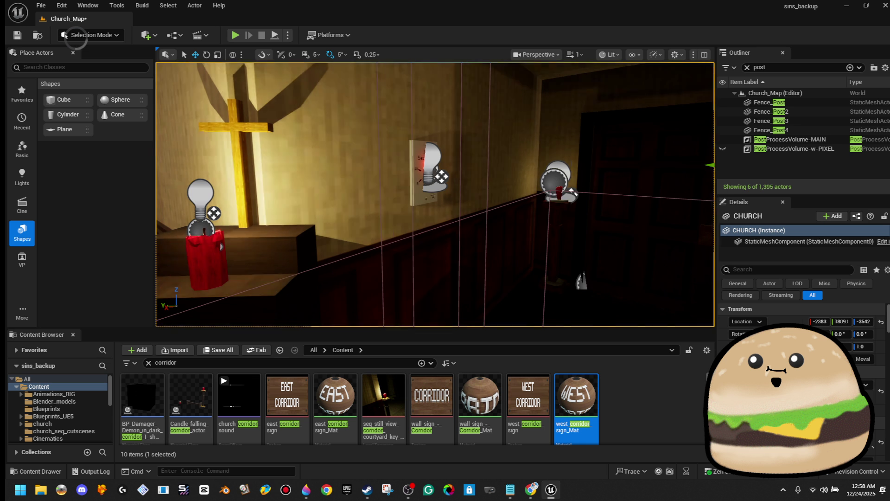
Open the church_light_switch_timer_10_sec Blueprint's viewport and select its hit box.
right_click(447, 146)
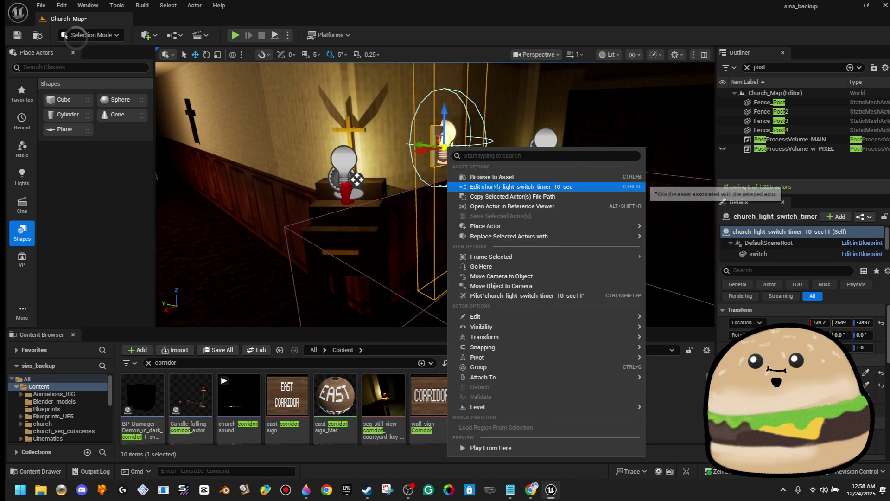
click(495, 187)
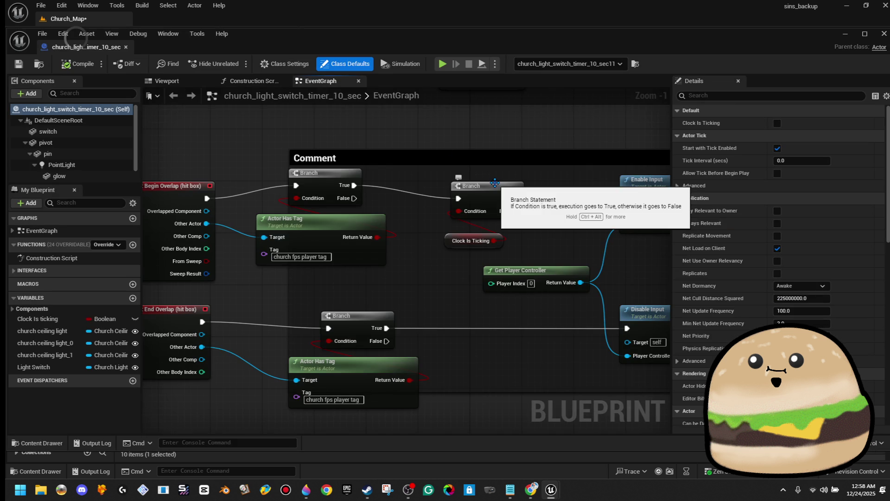
click(167, 80)
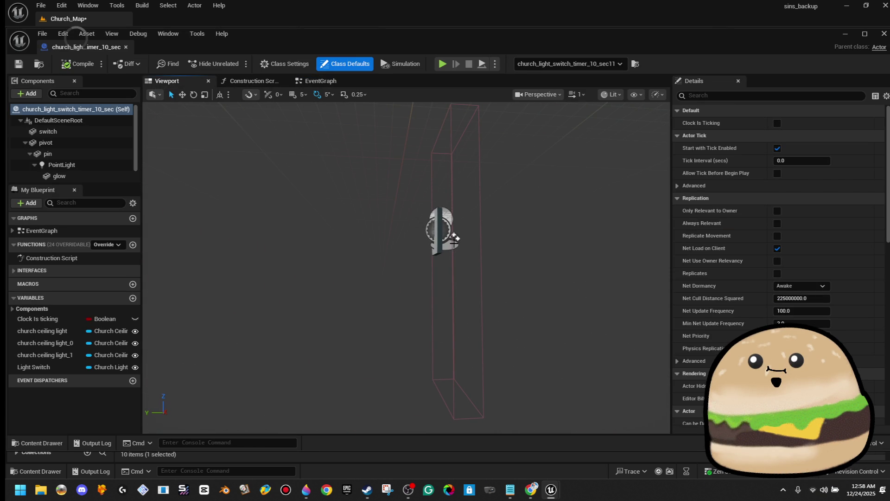
click(453, 241)
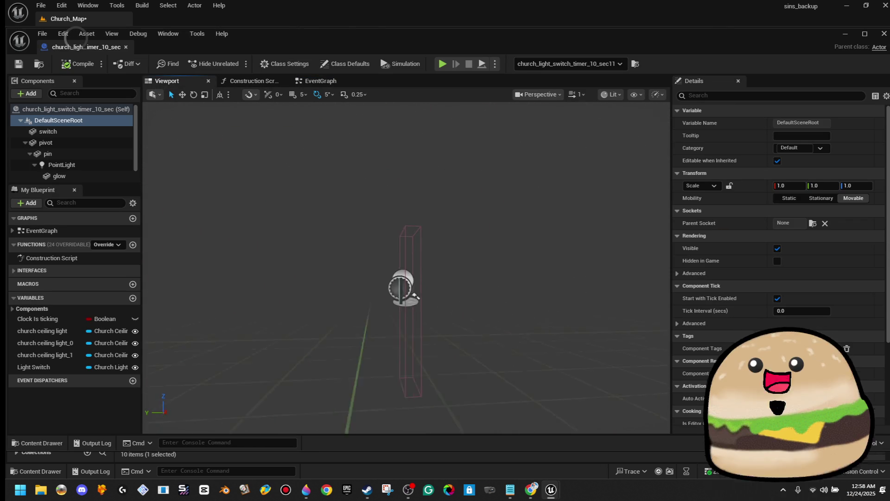
click(459, 253)
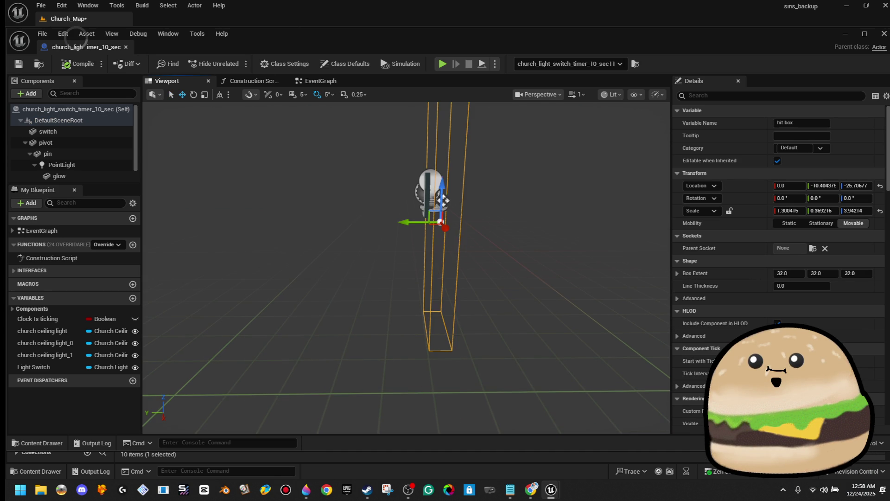
Widen the hit box to 0.89 on Y, move it to Y −19.94, compile, and close.
drag(416, 287, 345, 298)
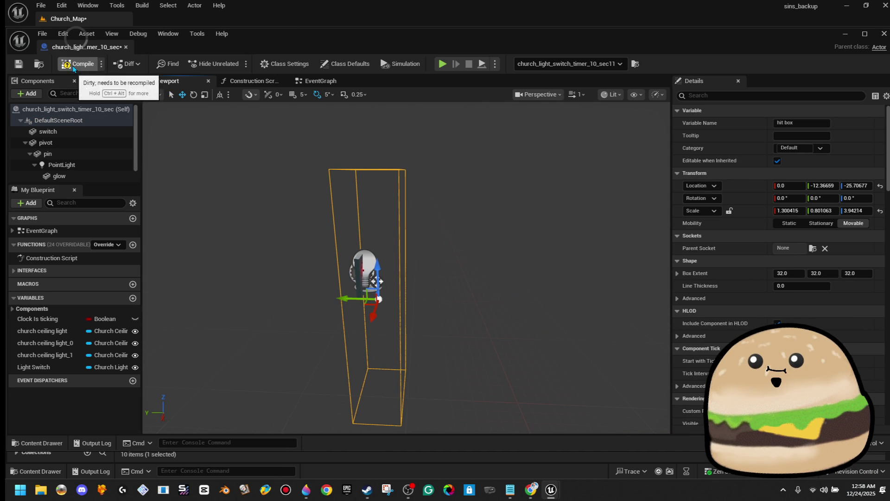
key(f)
drag(407, 259, 431, 260)
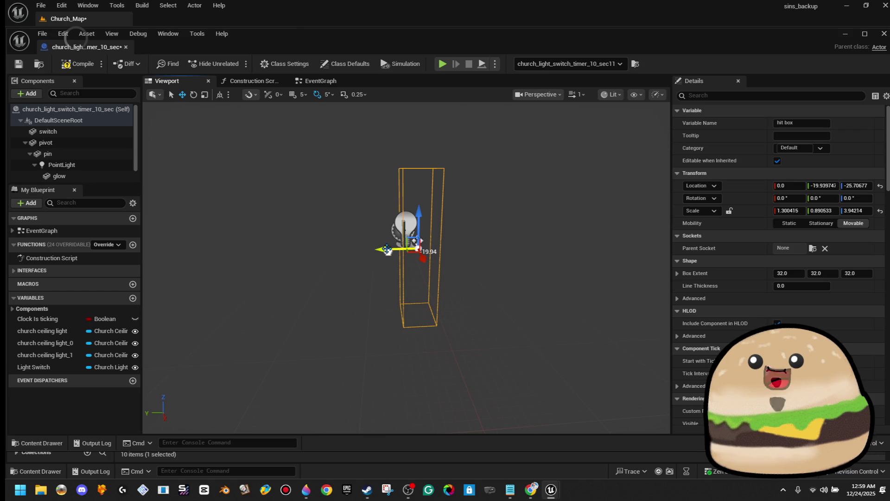
click(77, 63)
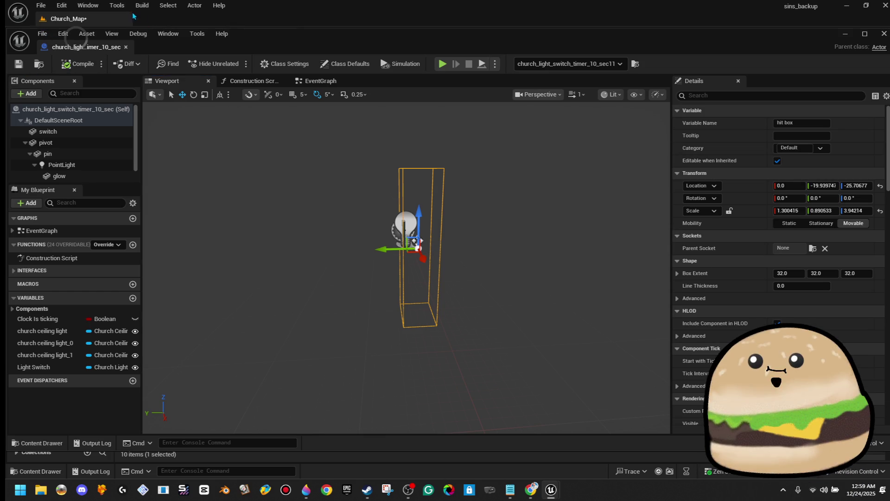
click(125, 47)
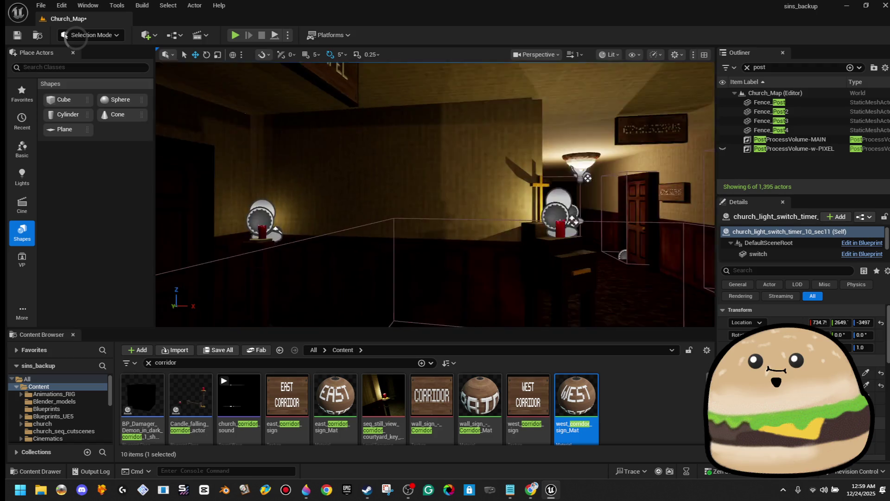
Focus the 5-second light switch and open its Blueprint's 3D viewport.
key(f)
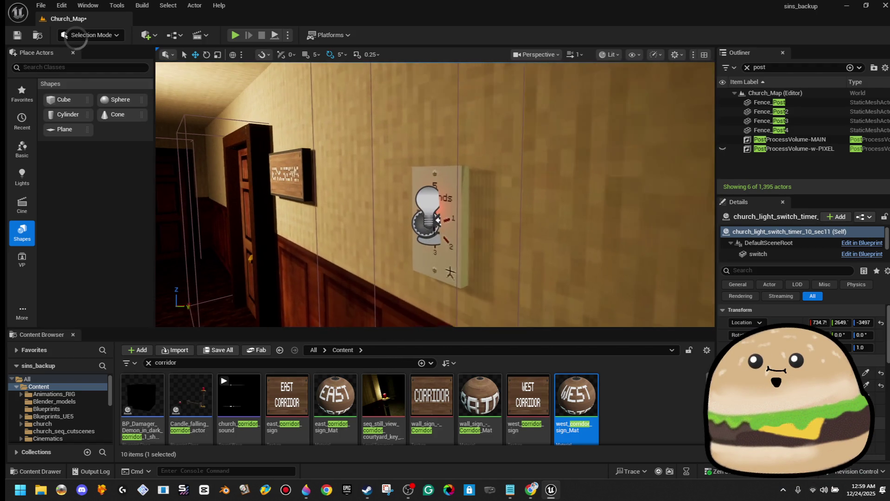
right_click(437, 169)
click(515, 207)
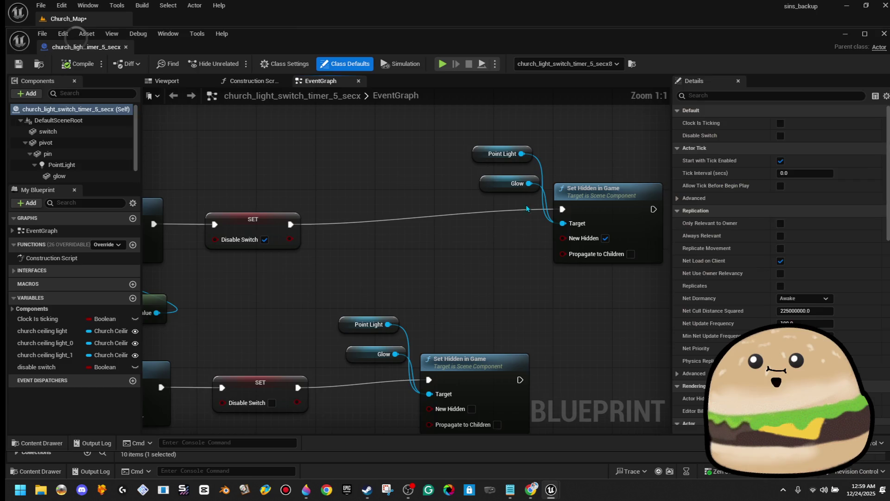
click(167, 81)
mouse_move(416, 221)
mouse_down()
mouse_move(440, 221)
mouse_move(443, 232)
mouse_up()
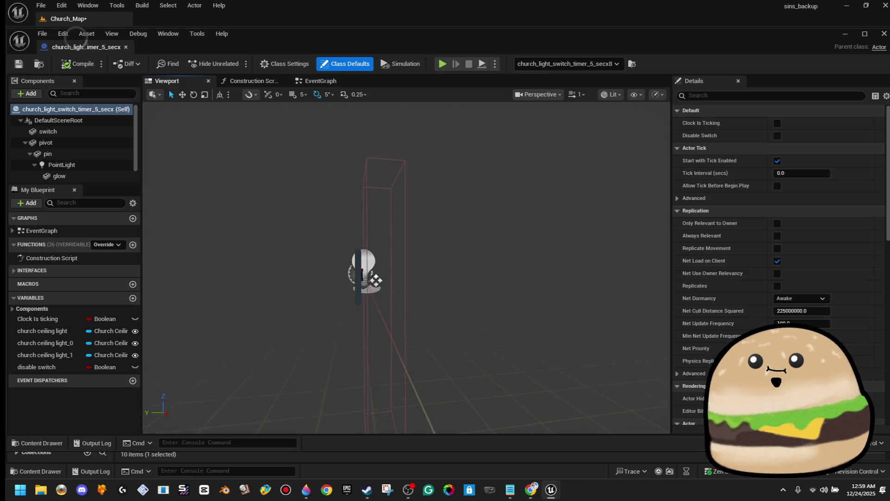
Move its hit box along Y to about −27.36, then frame the actor in the level.
click(404, 250)
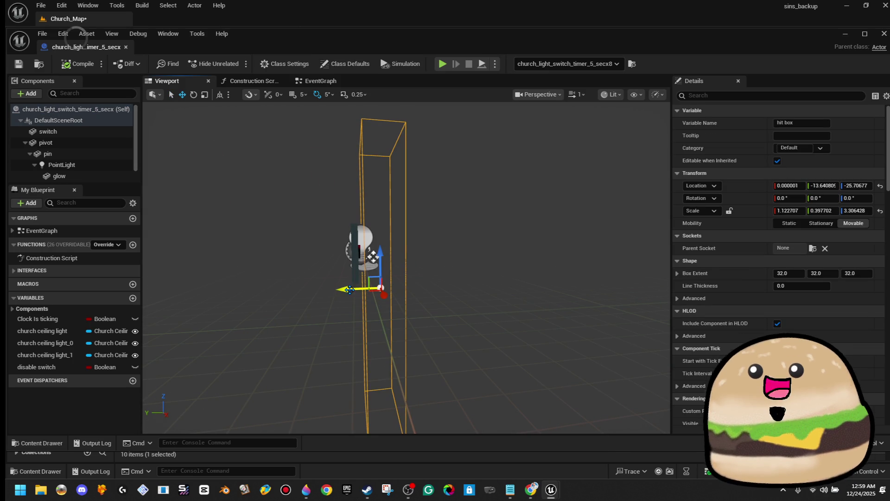
drag(359, 288, 370, 288)
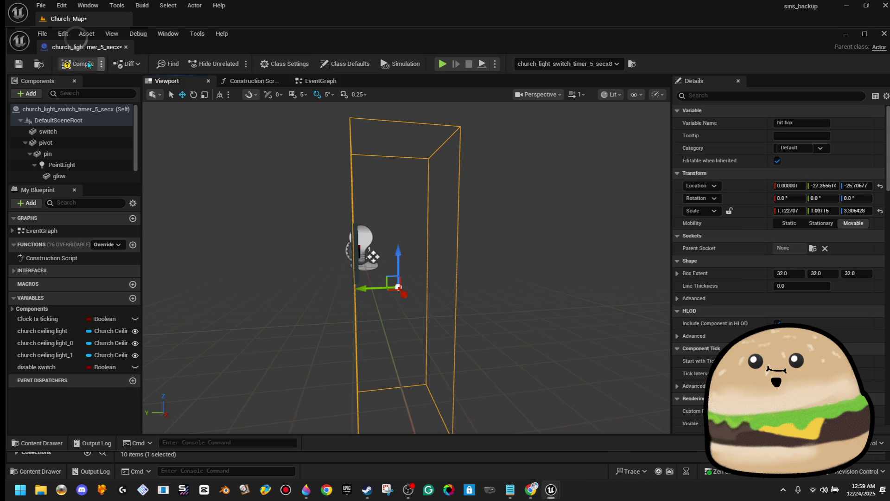
click(126, 47)
key(f)
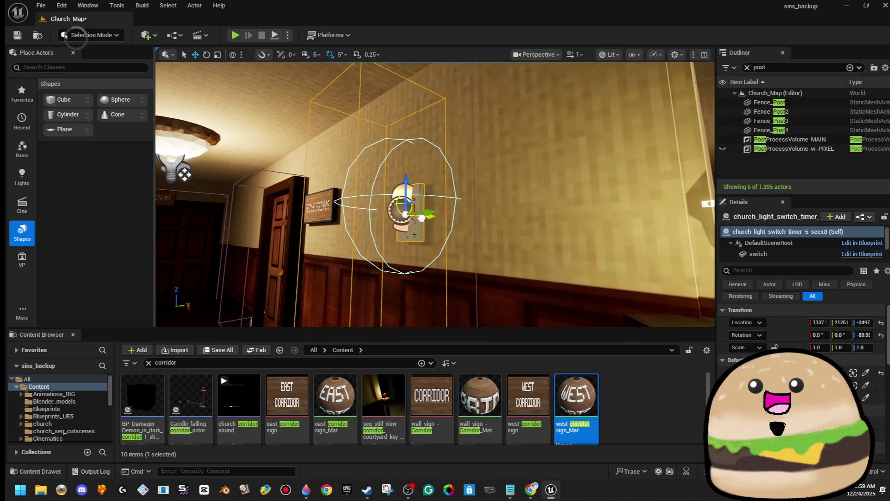
Open another light-switch Blueprint, select its hit box in the viewport, and save it.
right_click(395, 191)
click(469, 205)
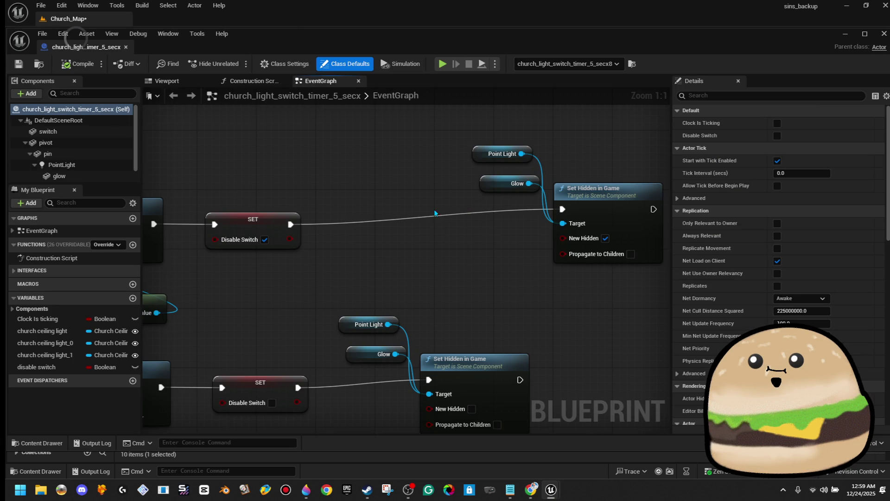
click(171, 80)
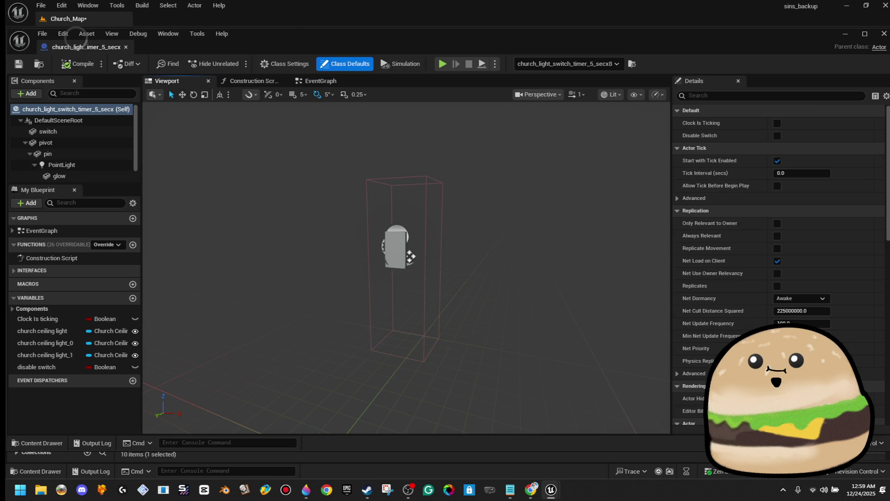
click(424, 255)
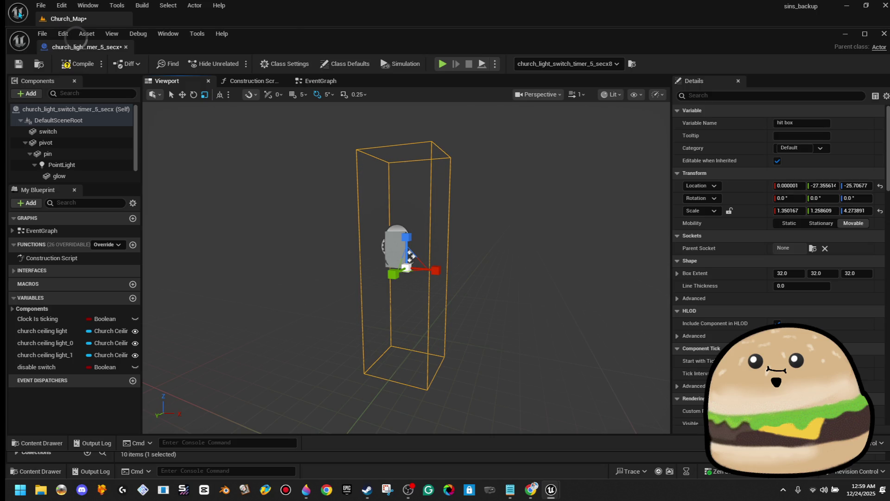
key(ctrl+s)
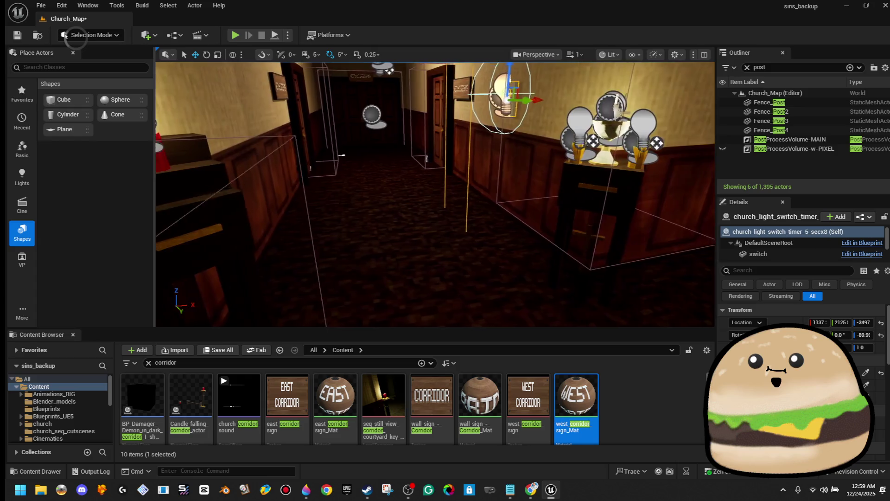
Playtest briefly from the corridor spot at the 5-second light switch, then stop with Esc.
right_click(462, 297)
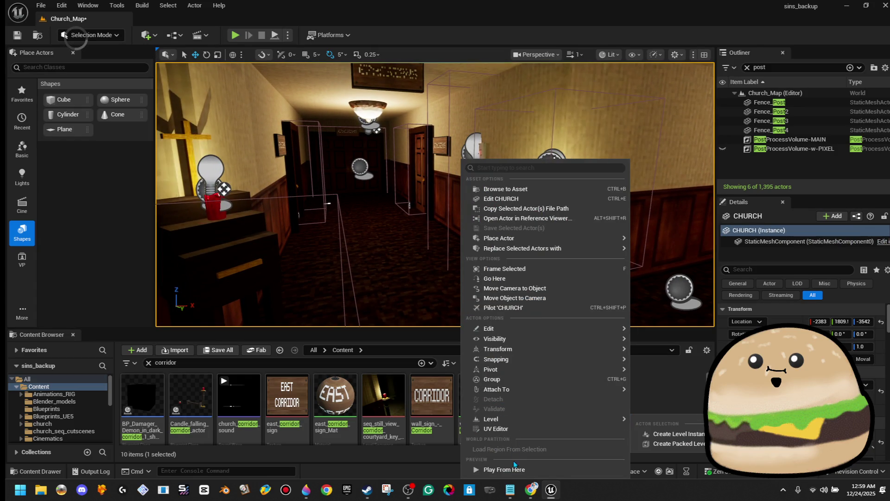
click(513, 469)
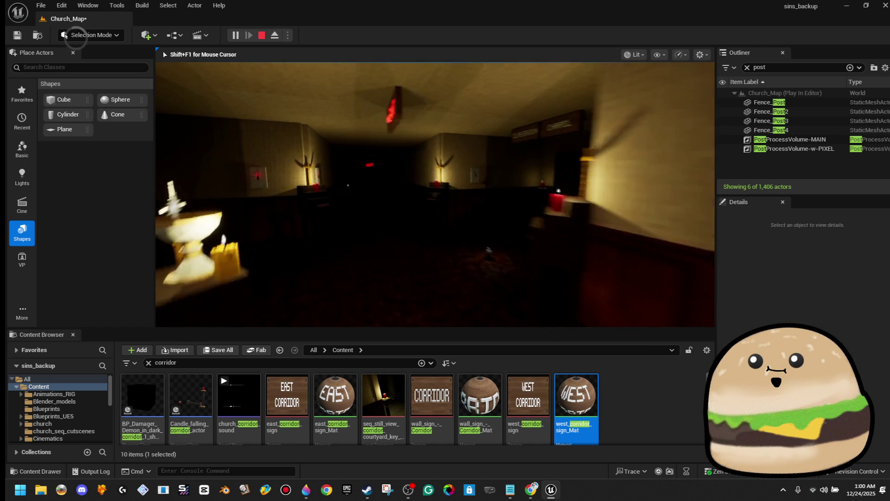
key(Escape)
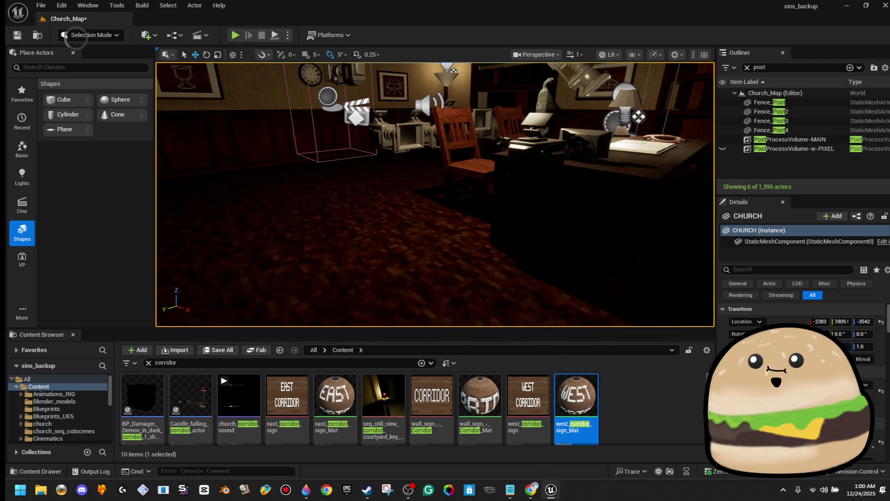
Start a fullscreen playtest from the office room using Play From Here and F11.
right_click(373, 297)
mouse_move(417, 339)
click(419, 473)
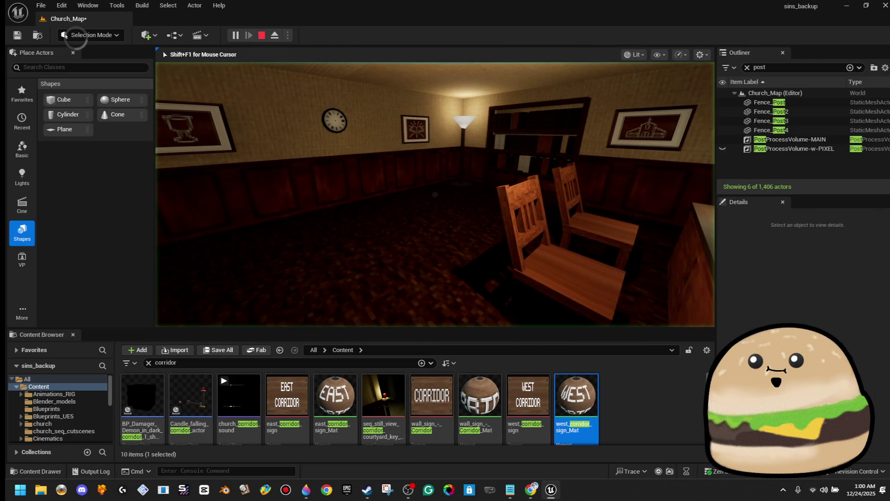
key(F11)
Interact with the wall clock, purse, dark-room door and candles by the cross, then end the session.
key(w)
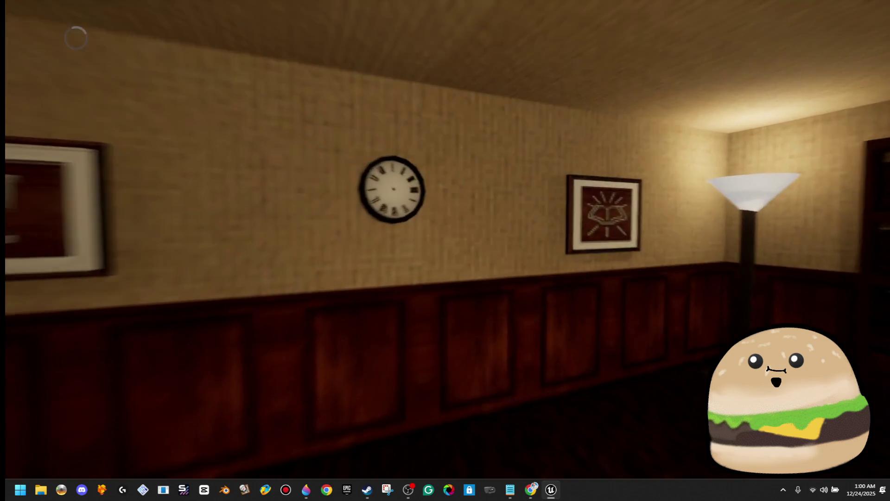
key(e)
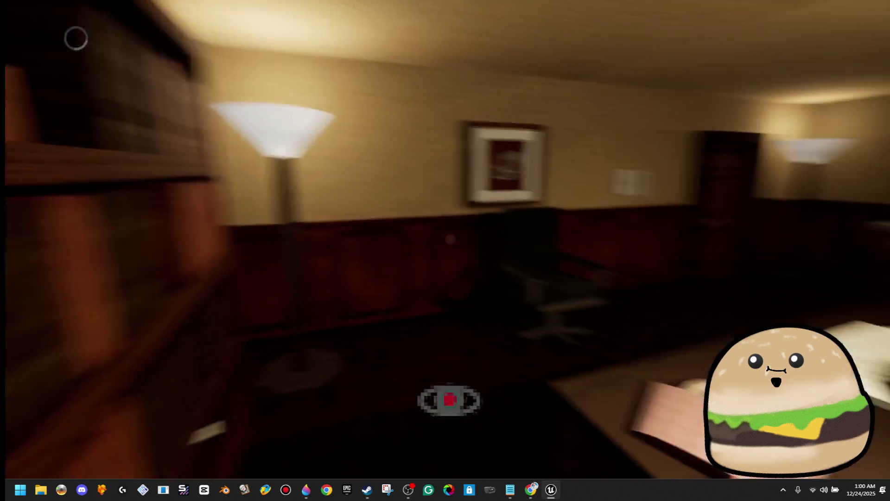
key(e)
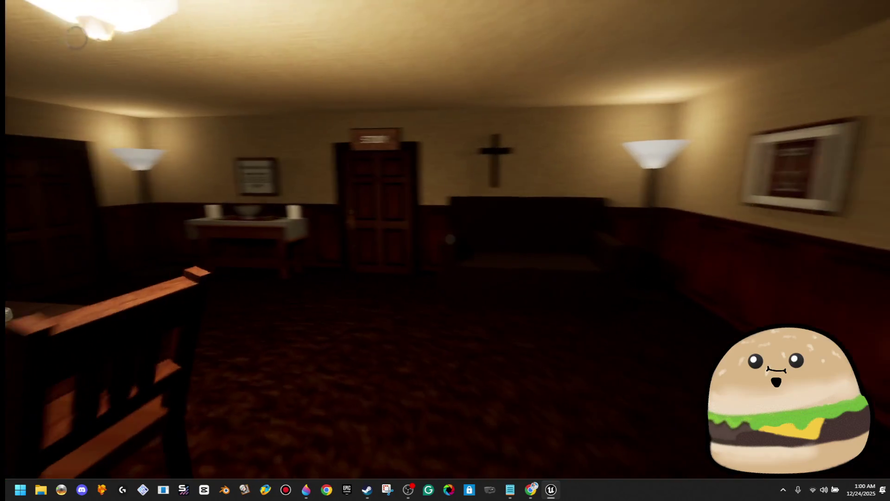
key(e)
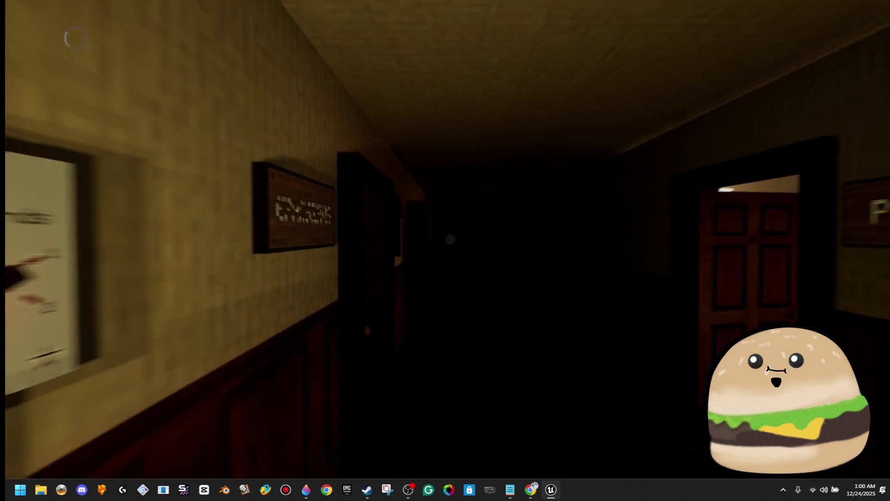
key(e)
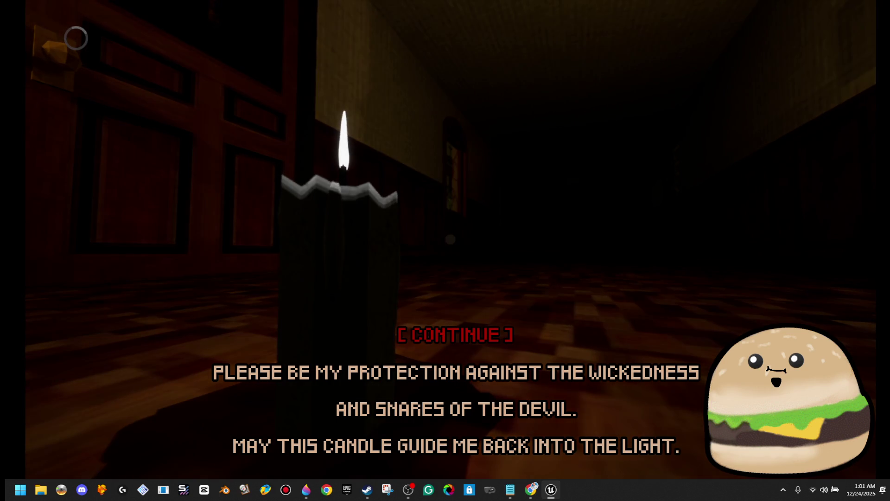
key(e)
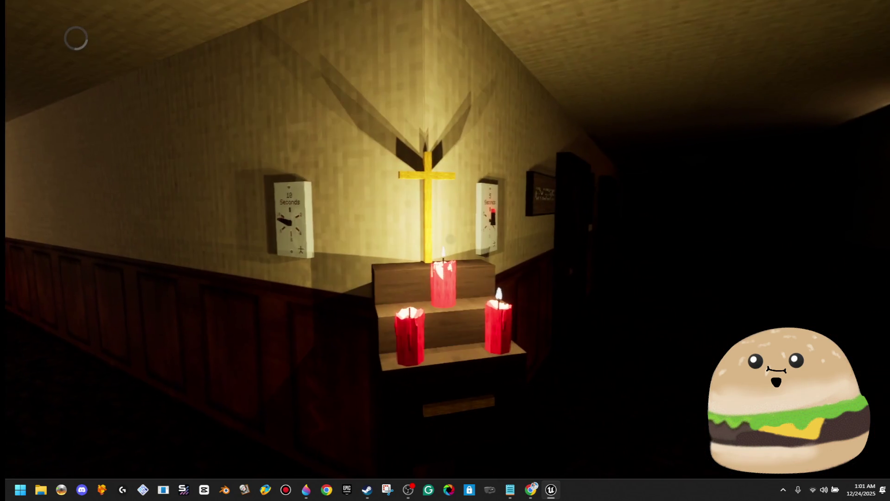
key(Escape)
Turn the editor view and fly it into the door-lined corridor with the wall signs.
drag(77, 37, 76, 38)
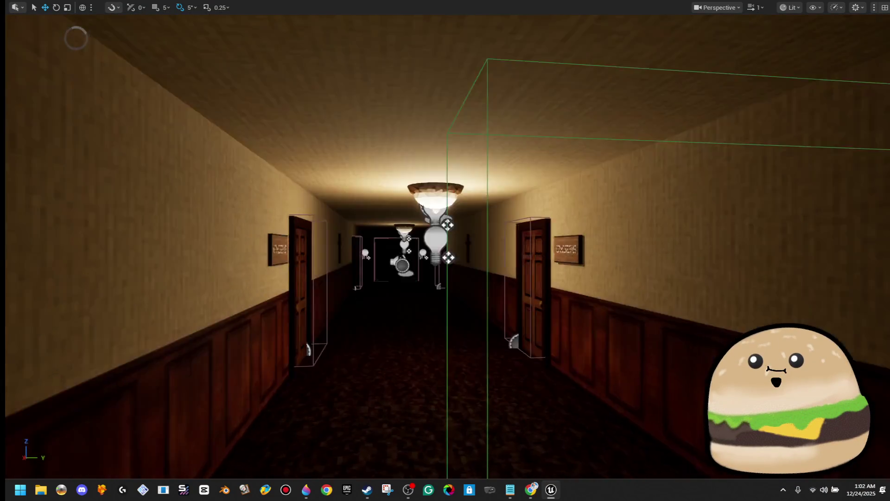
Fly down the corridor and Alt-drag a copy of the LOBBY sign beside it.
key(w)
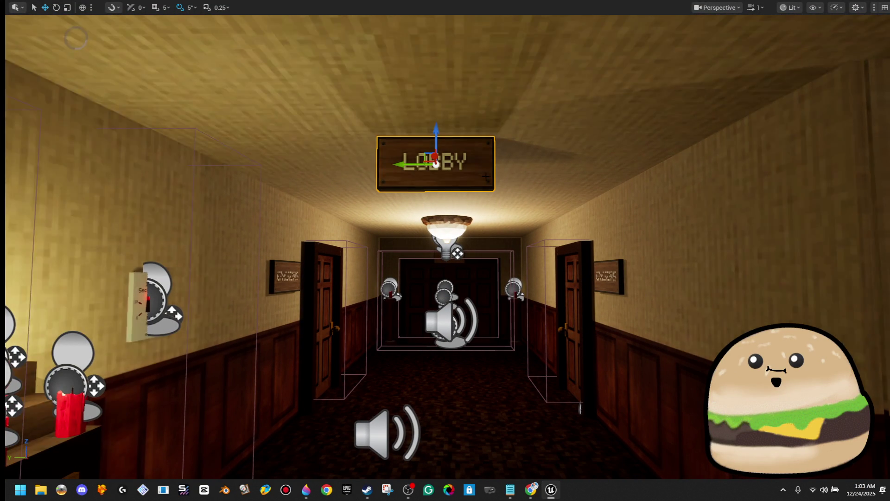
mouse_move(412, 162)
mouse_down()
mouse_move(488, 163)
mouse_move(361, 168)
mouse_move(376, 169)
mouse_up()
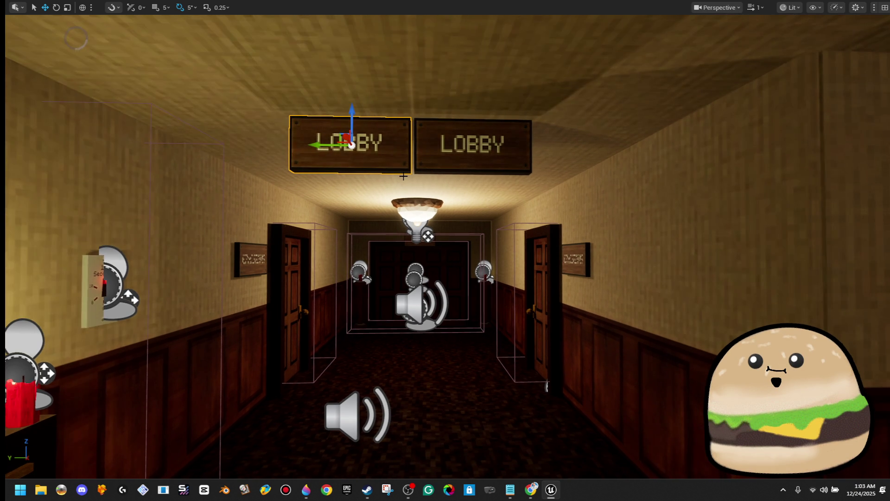
key(F11)
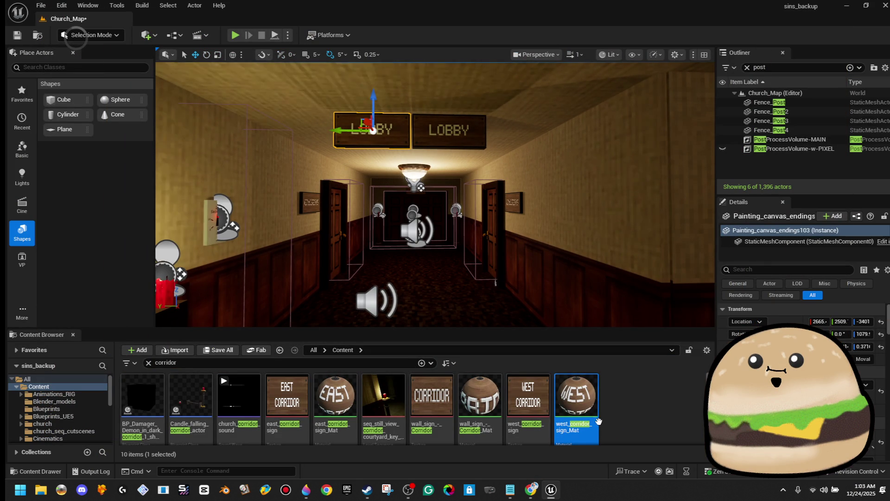
Assign wall_sign_-_Classroom_Mat to the duplicated sign so it reads CLASSROOM.
scroll(796, 402, down, 2)
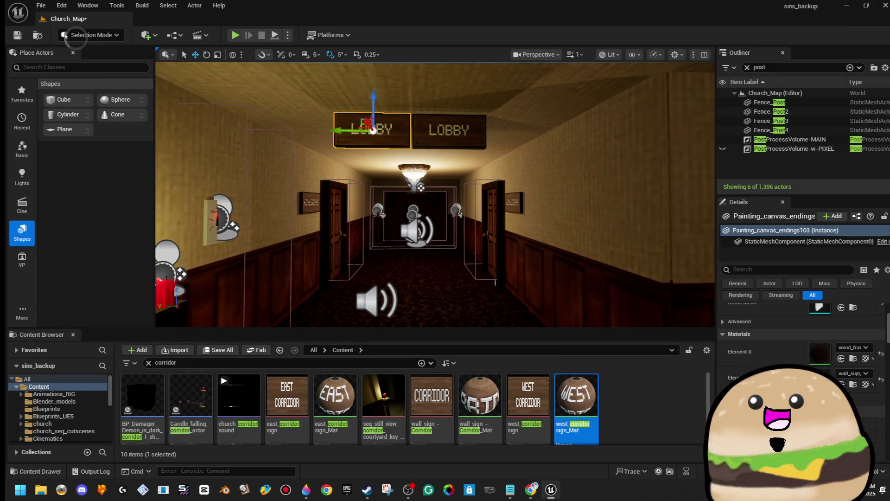
click(863, 373)
text(lassroom)
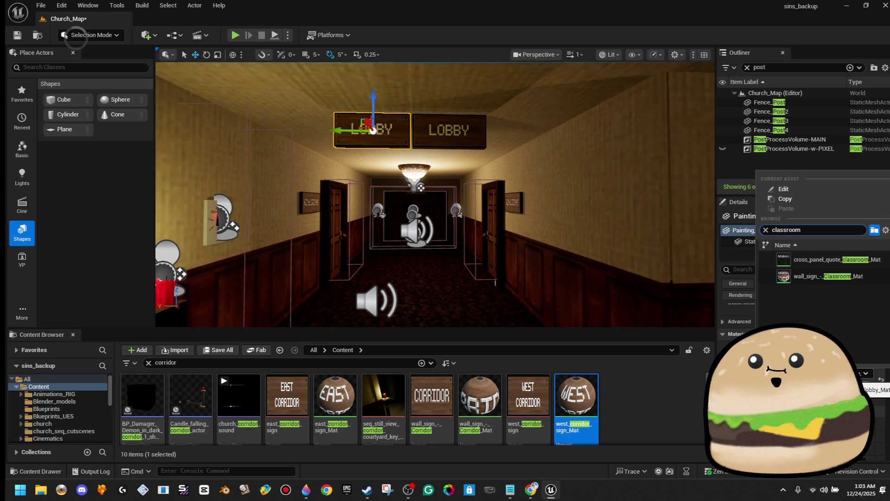
click(828, 275)
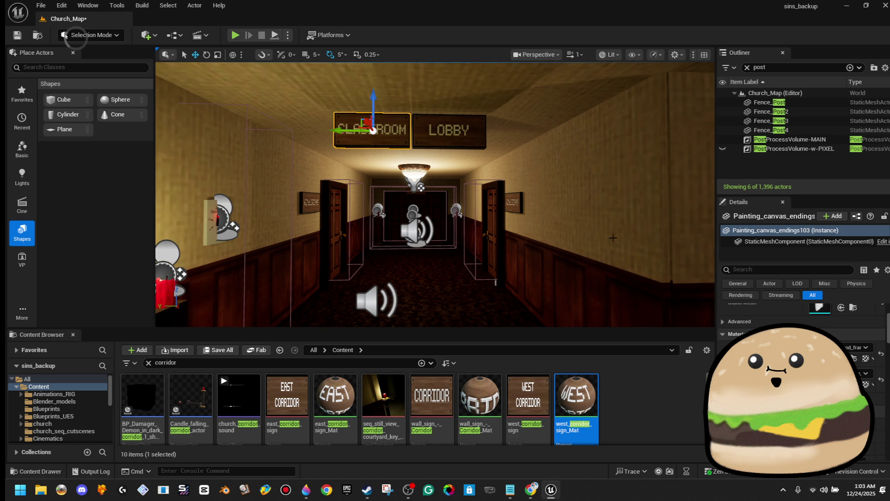
click(556, 204)
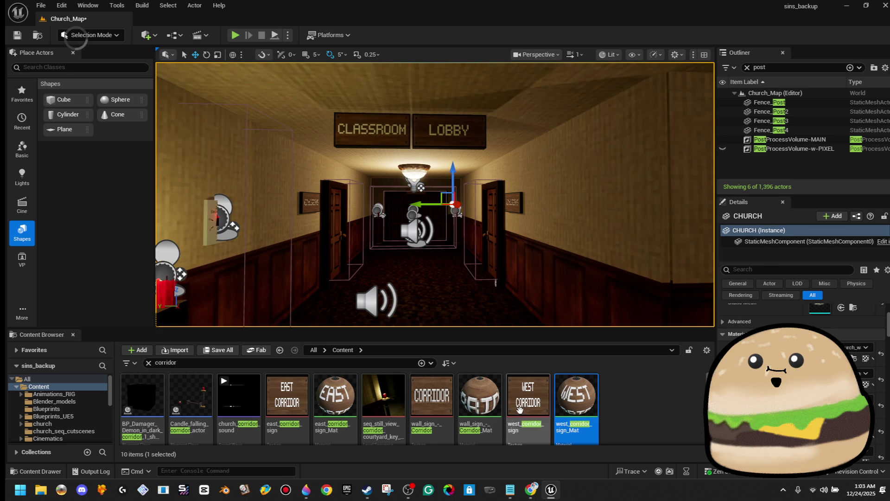
mouse_move(533, 490)
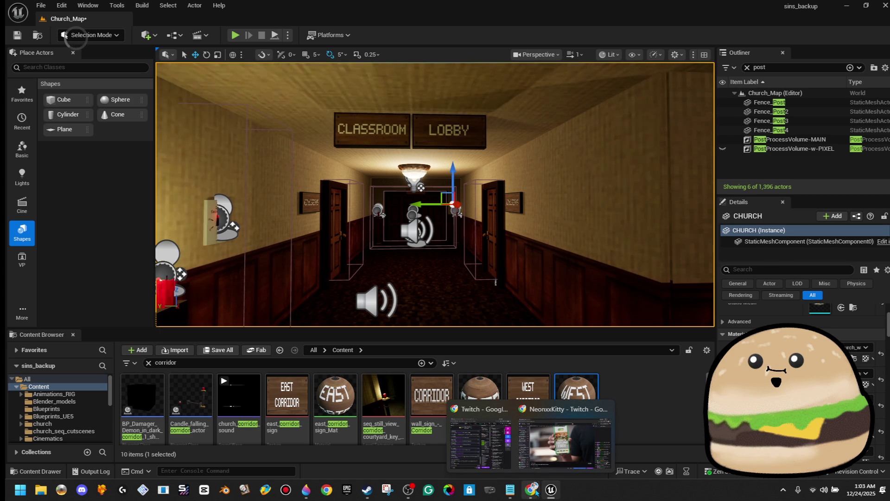
Cover the sign's old lettering with a stretched strip of blank wood.
mouse_move(374, 491)
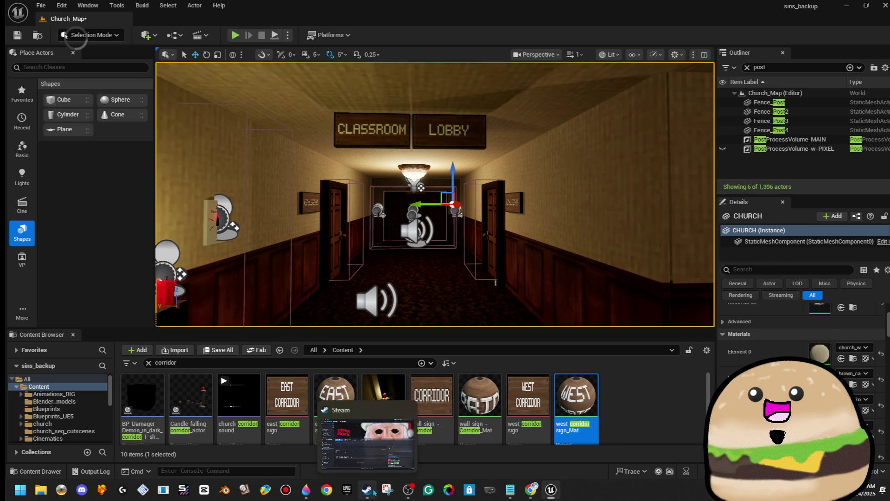
click(306, 490)
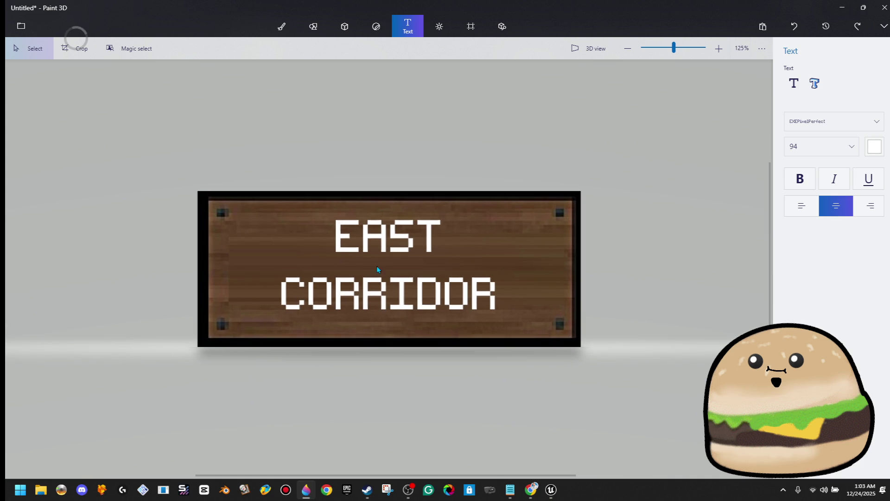
drag(277, 213, 246, 322)
drag(281, 268, 513, 268)
Add a 3D text box reading CLASSROOMS on the sign and enlarge it.
click(407, 26)
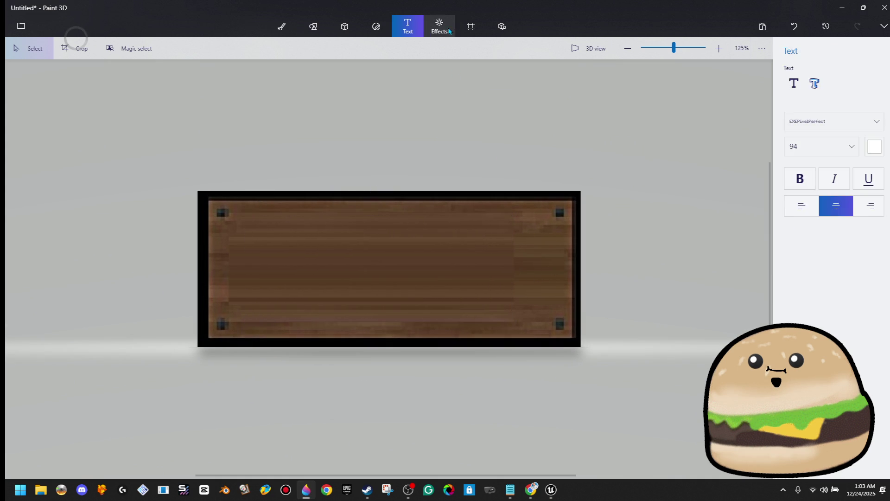
click(814, 83)
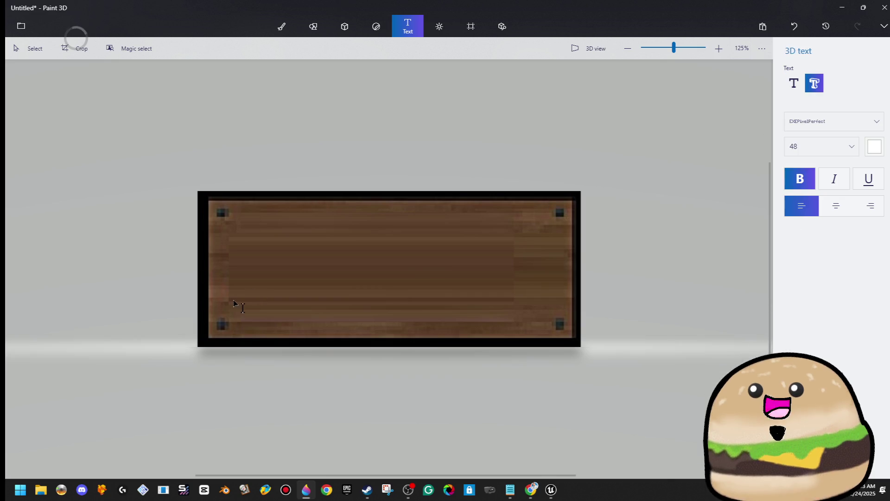
click(327, 255)
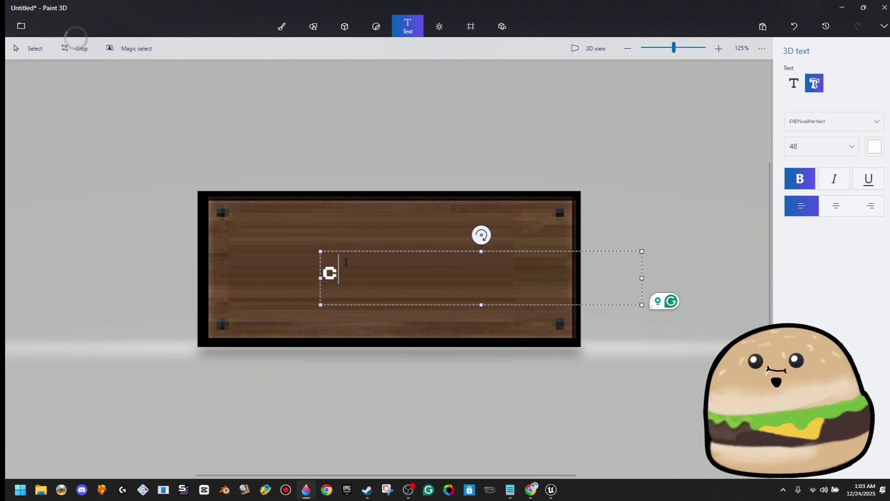
text(LASSROOMS)
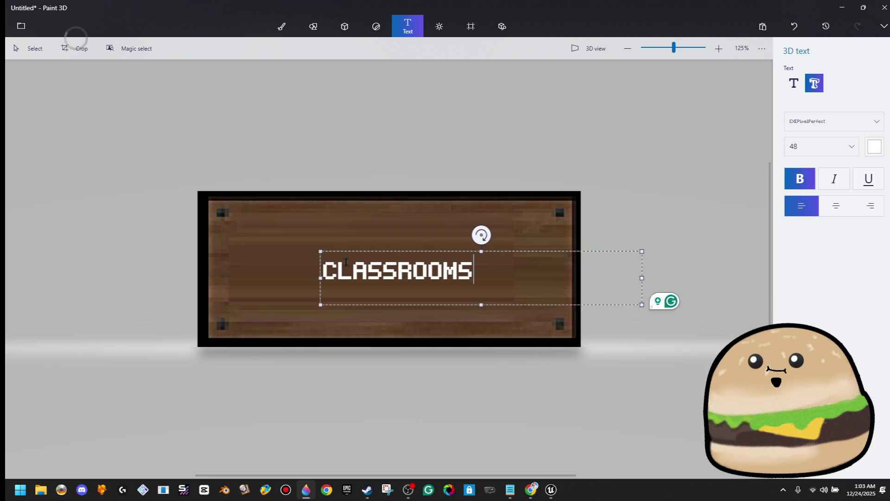
click(356, 210)
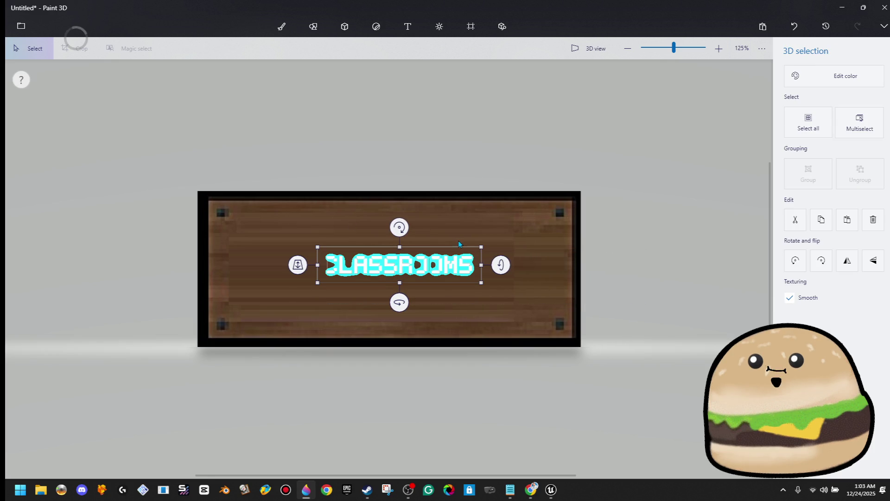
drag(473, 249, 587, 204)
Redo the CLASSROOMS text without bold, enlarged and centred on the sign.
key(t)
click(805, 185)
click(814, 83)
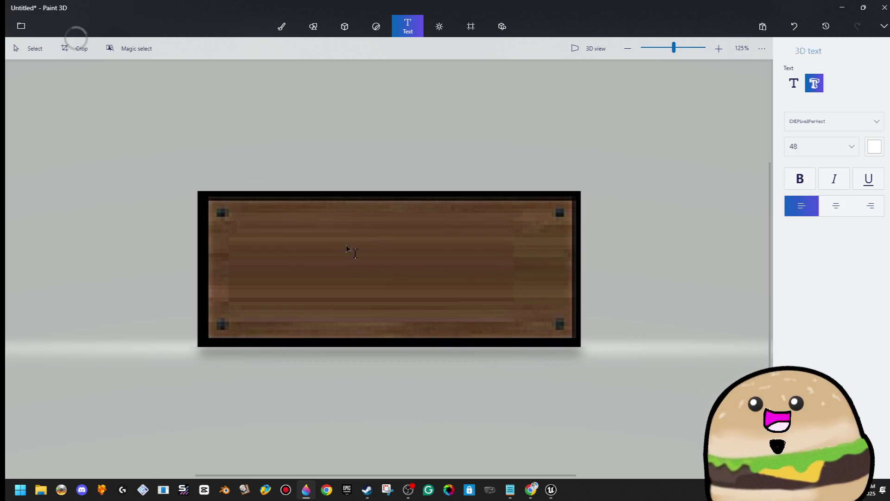
click(311, 244)
text(CLASSROOMS)
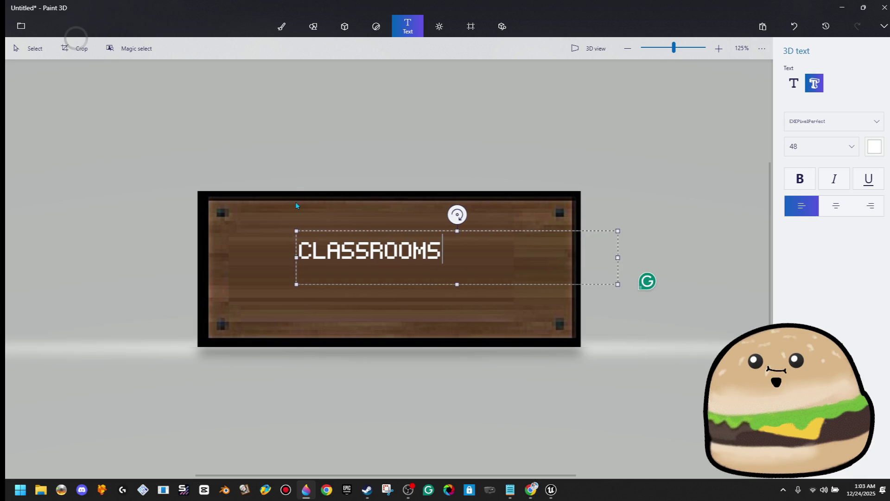
click(294, 222)
mouse_move(454, 264)
mouse_down()
mouse_move(552, 314)
mouse_move(622, 329)
mouse_up()
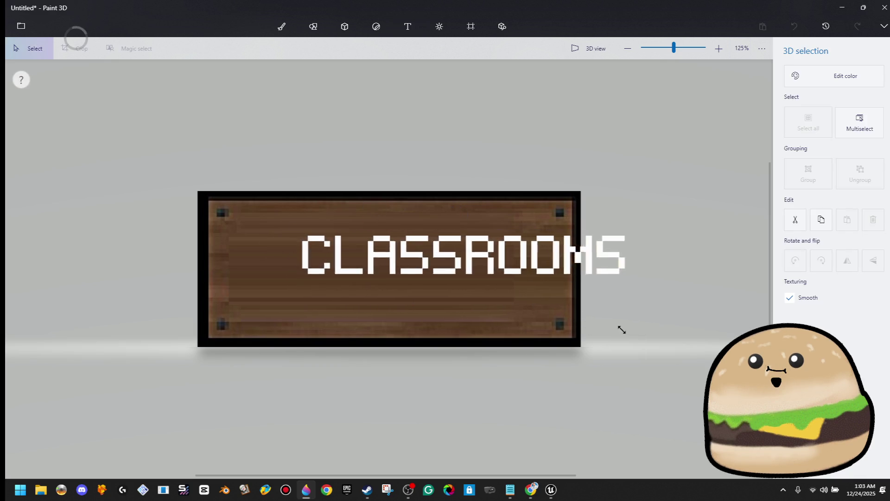
drag(571, 266, 505, 278)
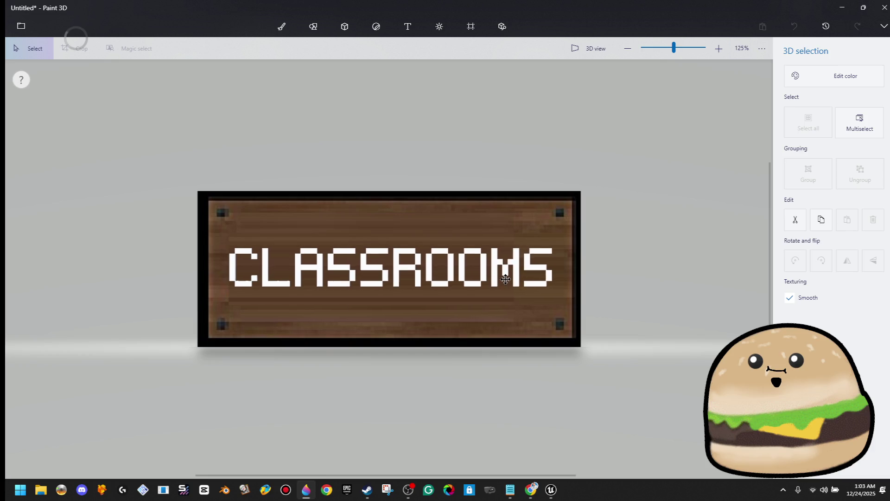
click(498, 137)
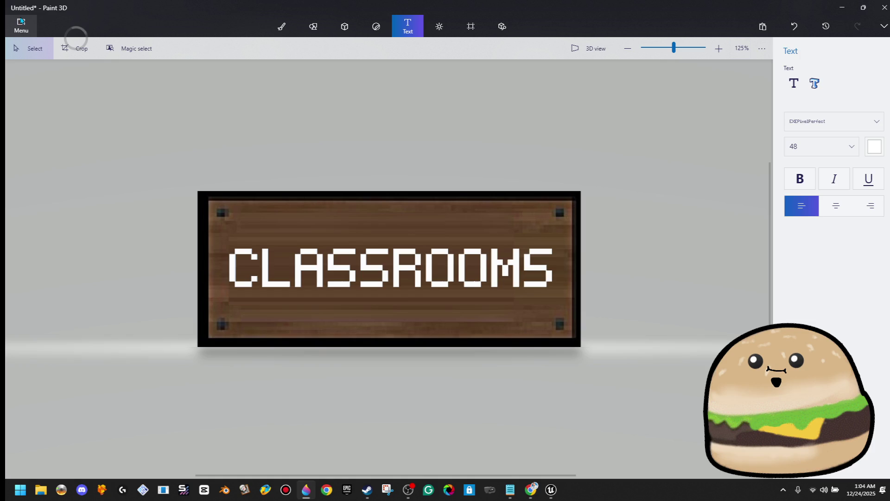
Save a copy of the sign as a PNG in the church folder, then minimize Paint 3D.
click(25, 28)
click(28, 141)
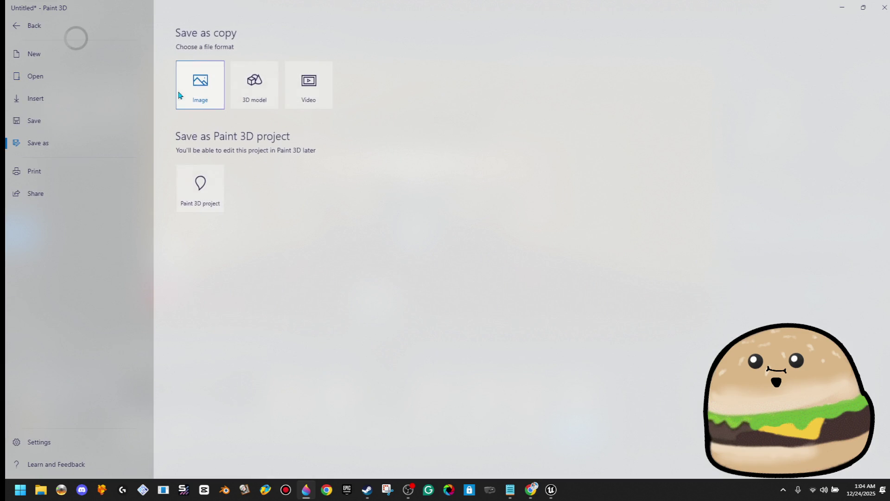
click(200, 85)
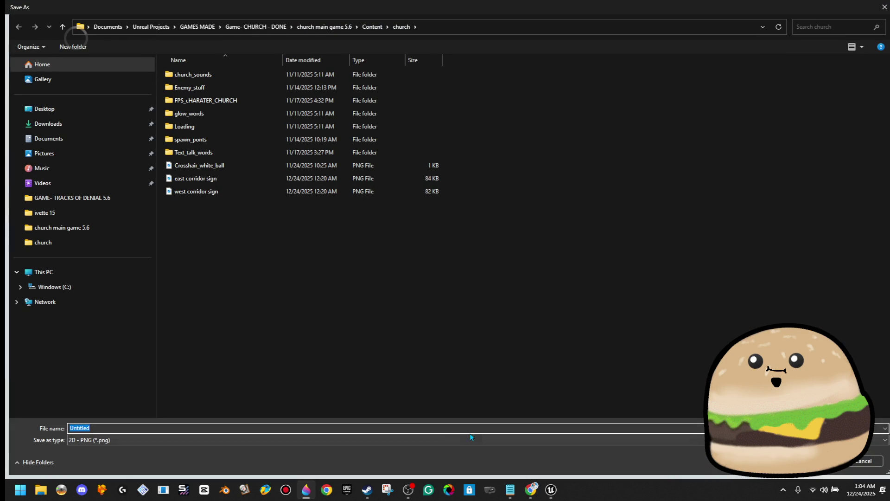
text(c)
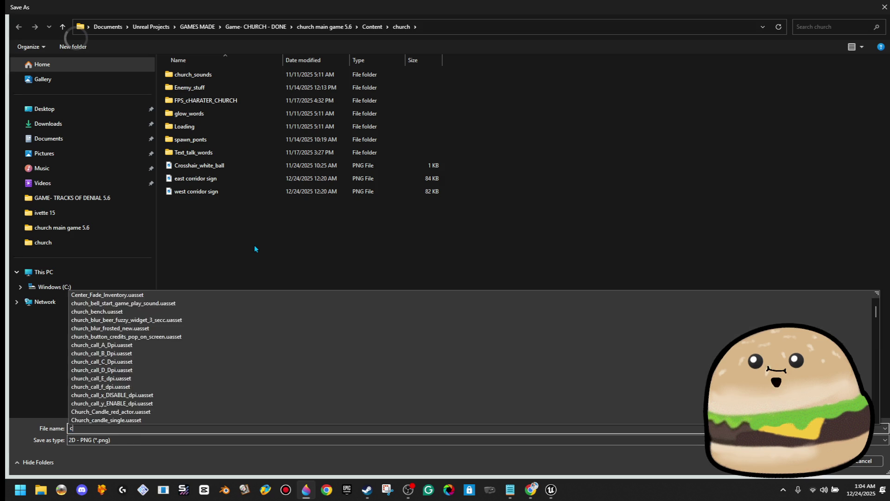
text(lasm)
key(Return)
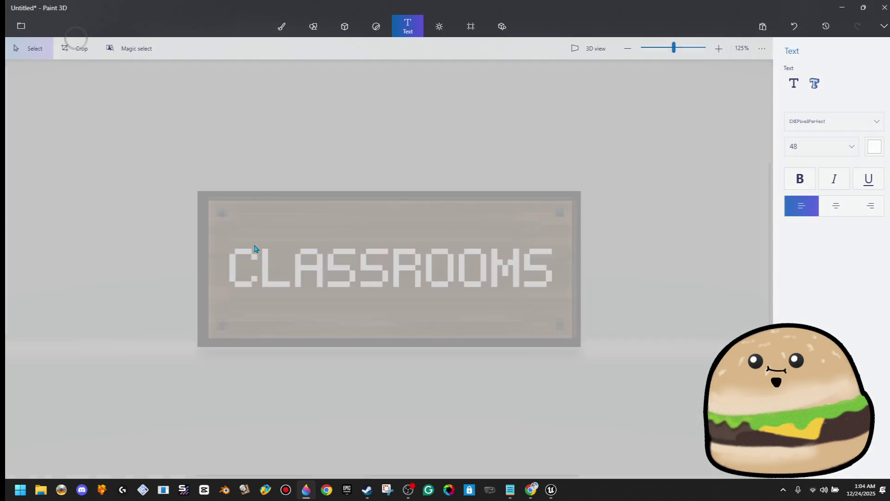
click(845, 7)
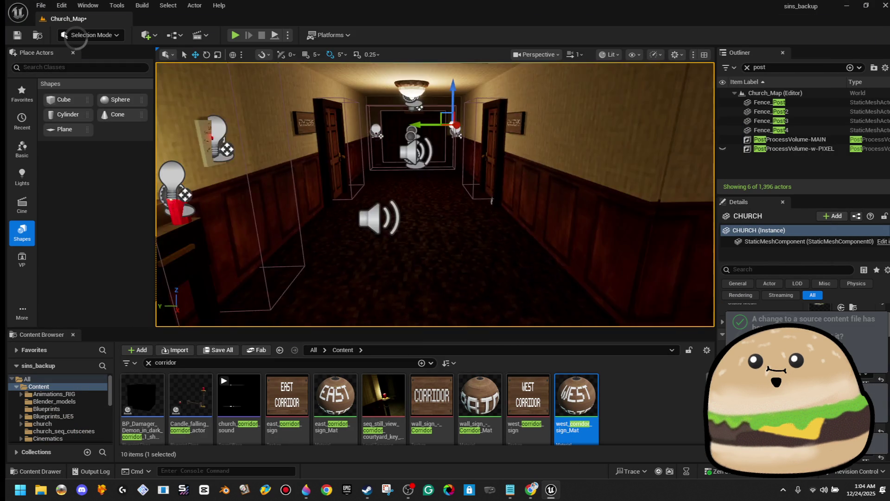
Place a test cube in the corridor and apply the classrooms texture to it.
mouse_move(64, 100)
mouse_down()
mouse_move(369, 242)
mouse_move(506, 273)
mouse_up()
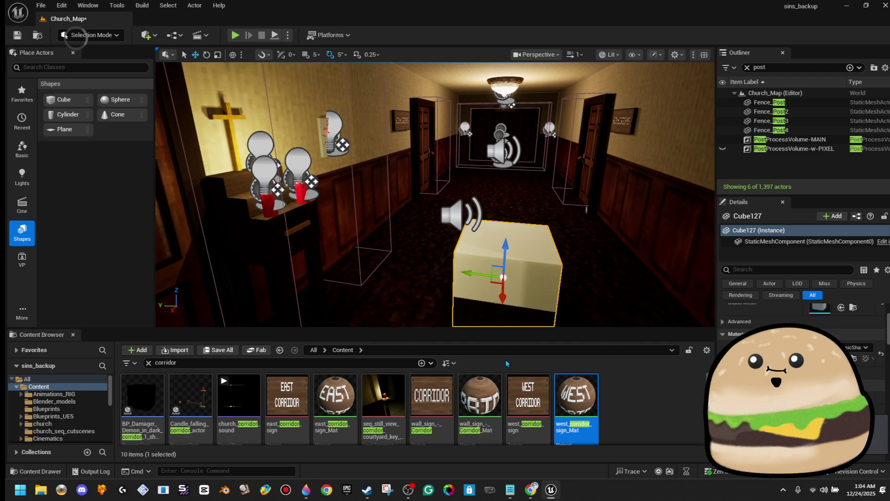
double_click(276, 362)
text(cla)
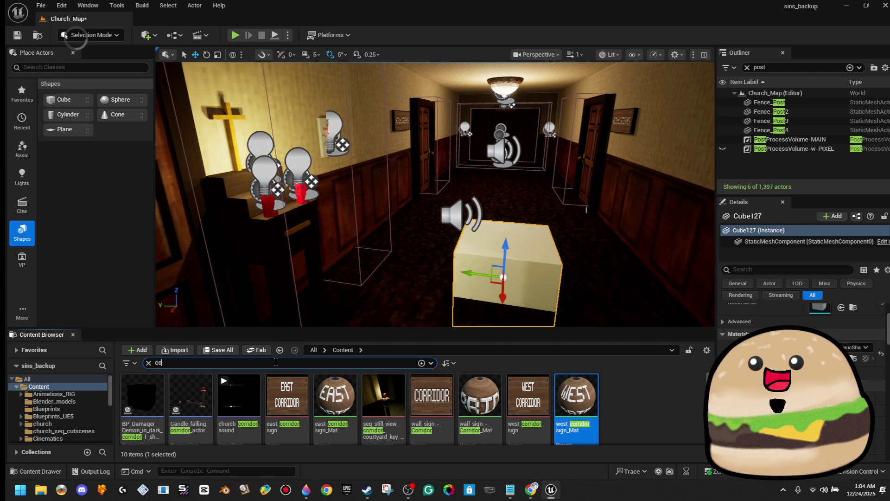
text(ssr)
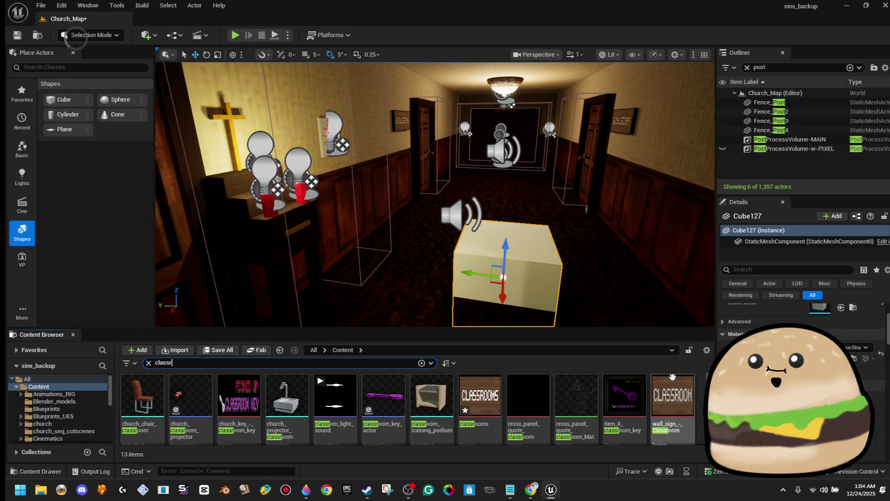
mouse_move(458, 403)
mouse_down()
mouse_move(503, 324)
mouse_move(505, 273)
mouse_up()
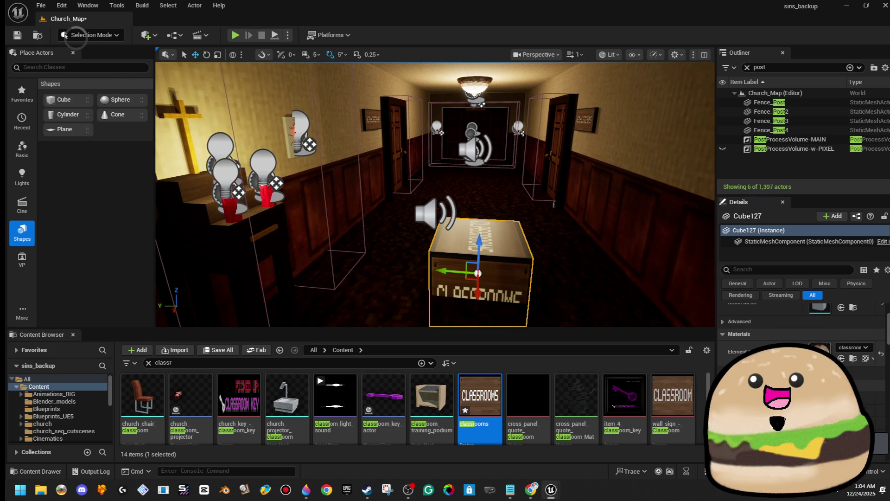
Give classrooms_Mat a Constant 1.0 Roughness input and apply the change.
double_click(822, 362)
click(444, 245)
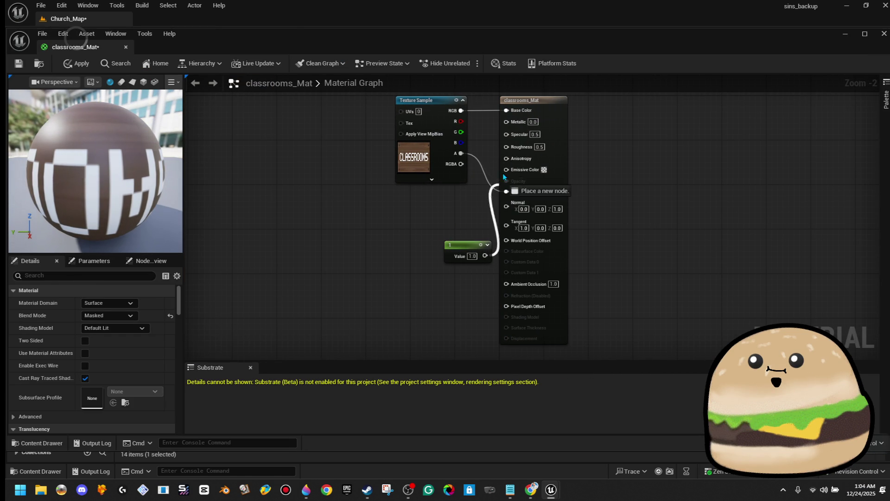
drag(509, 153, 509, 150)
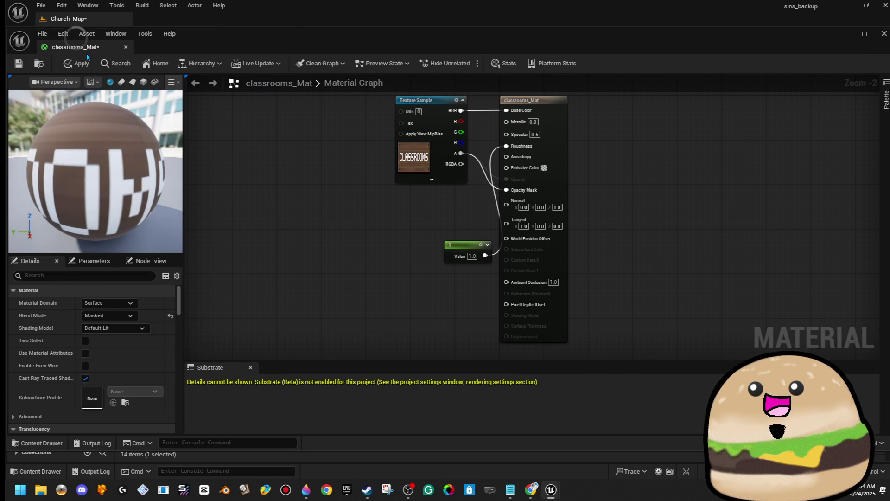
click(71, 65)
click(125, 47)
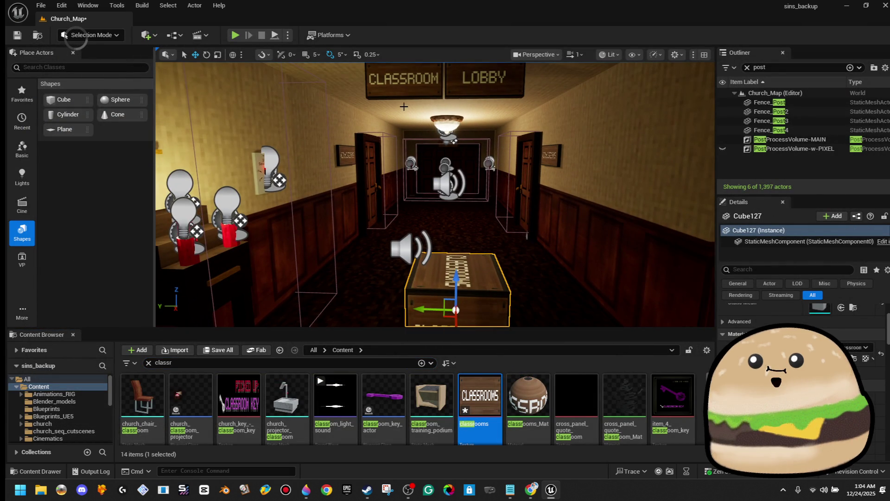
Delete the test cube and check the CLASSROOM sign's material slot for the classrooms material.
key(Delete)
click(403, 90)
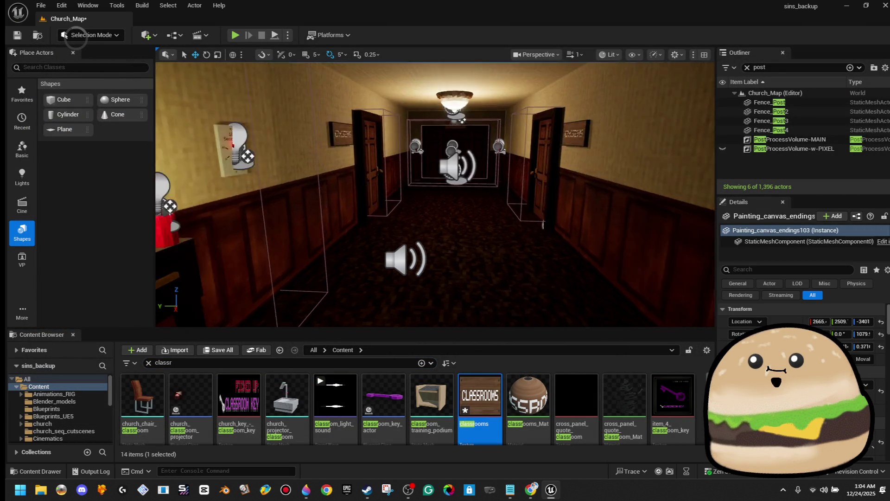
key(Up)
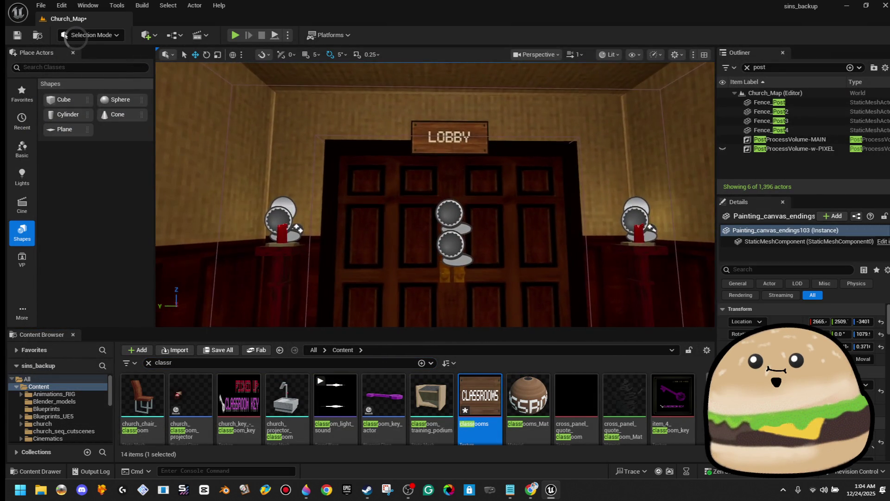
key(Up)
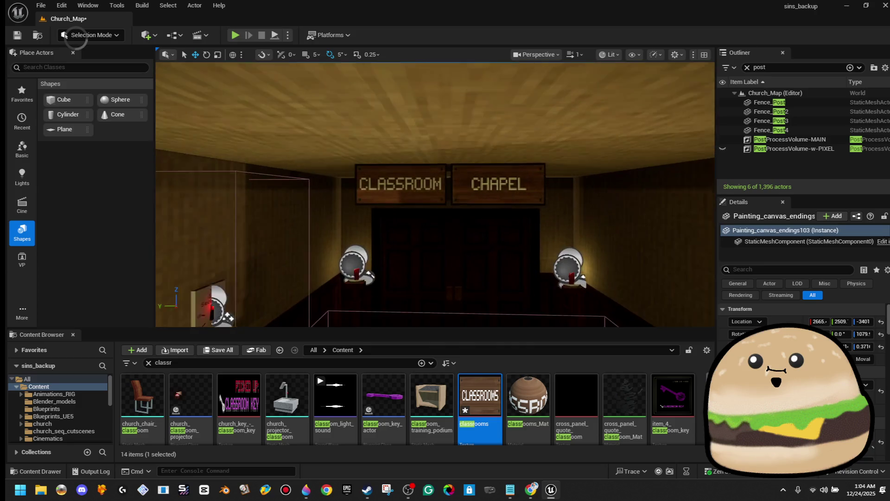
click(392, 182)
click(816, 419)
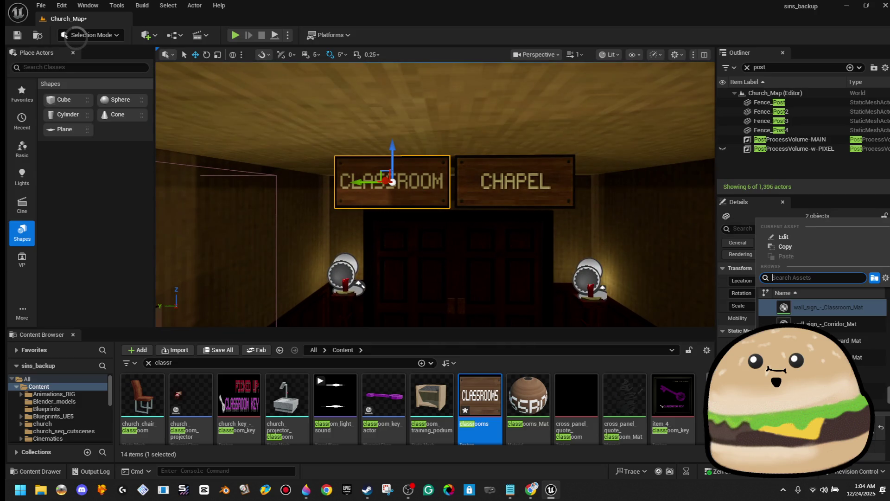
text(cassroom)
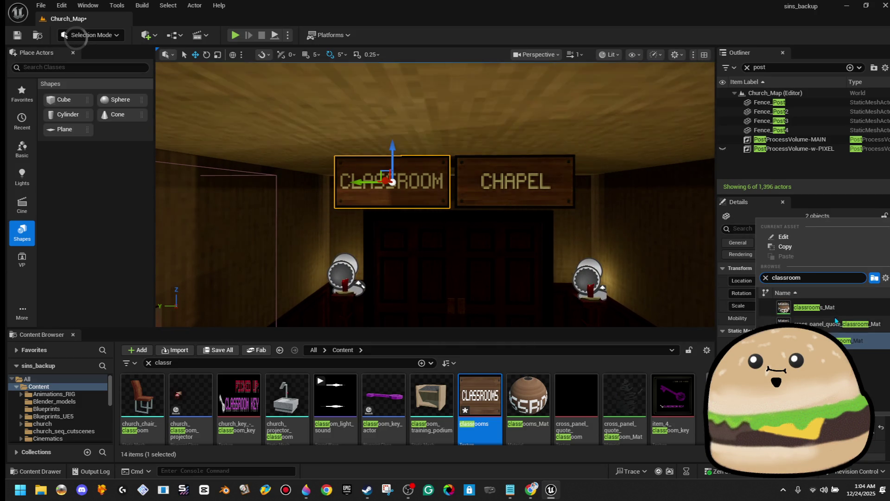
click(836, 323)
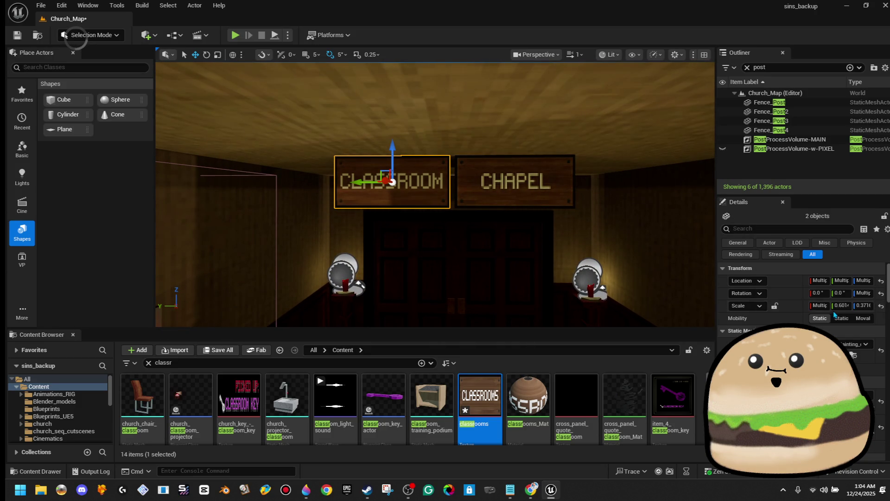
Delete the angled LOBBY sign on the right wall.
mouse_move(559, 237)
mouse_down()
mouse_move(573, 225)
mouse_move(589, 230)
mouse_up()
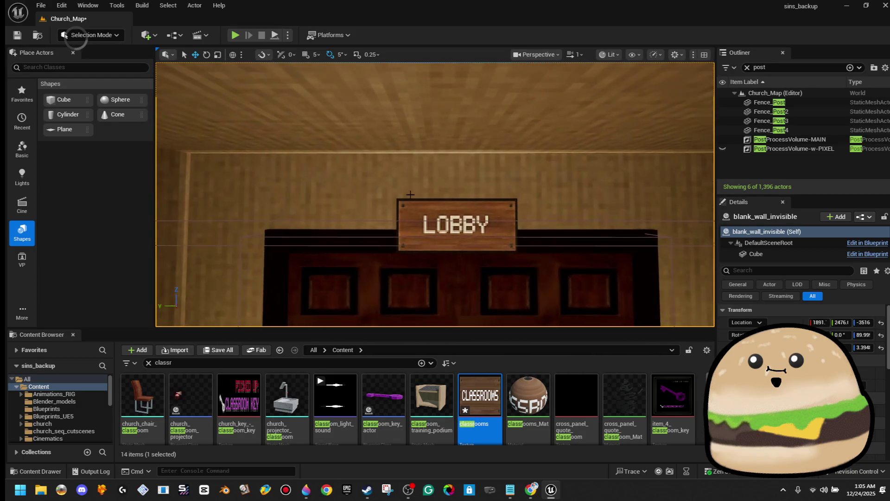
click(441, 216)
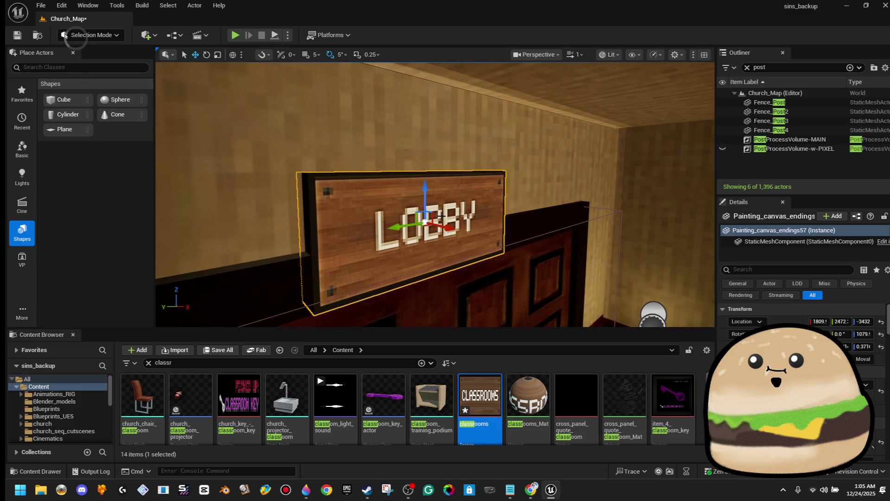
key(Delete)
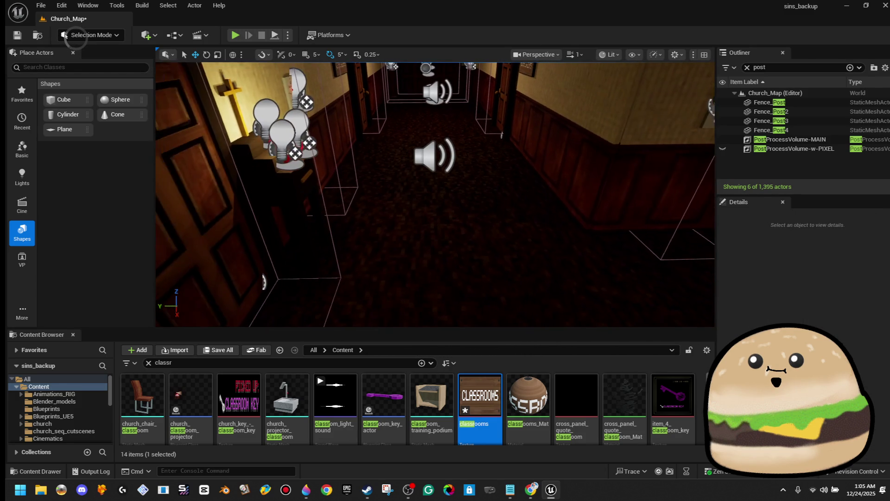
Playtest from this spot fullscreen, try the double door, then stop with Esc.
right_click(476, 269)
click(526, 470)
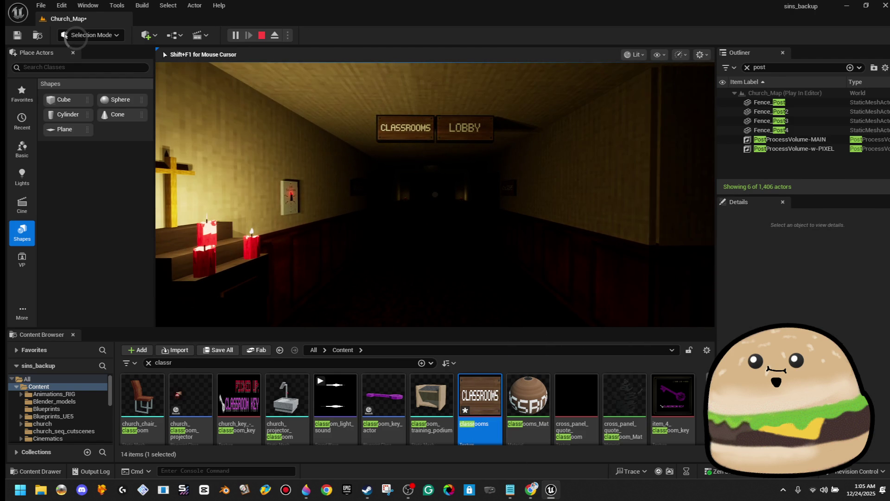
key(F11)
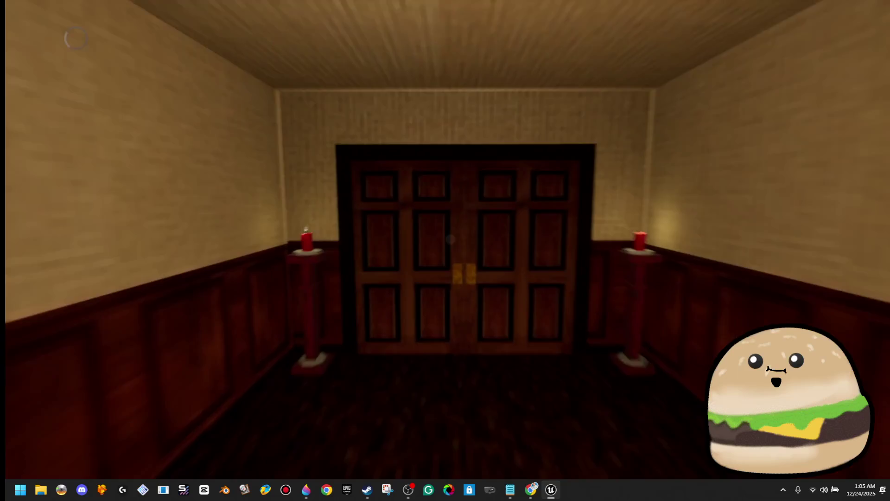
key(e)
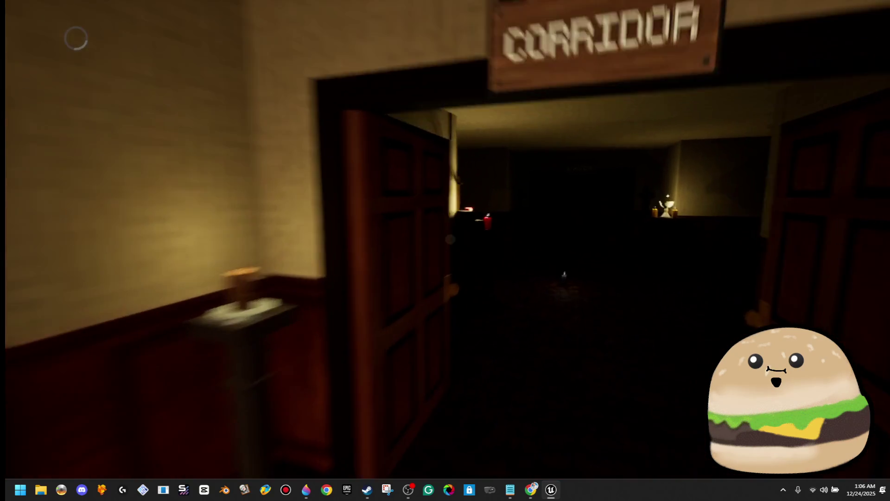
key(Escape)
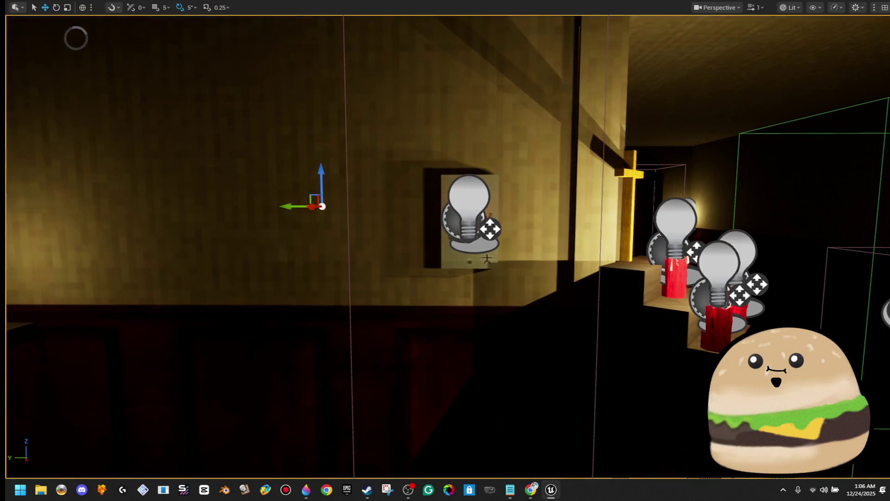
Shift the doorway light bulb actor left along the wall.
click(462, 242)
mouse_move(436, 226)
mouse_down()
mouse_move(386, 224)
mouse_move(454, 222)
mouse_move(445, 232)
mouse_up()
key(f)
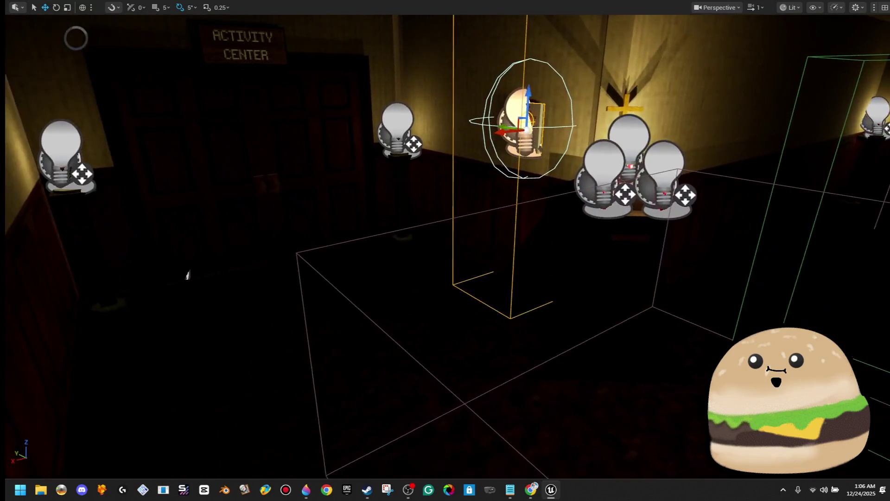
Play from here to test the lighting, then end the session with F8.
right_click(459, 317)
mouse_move(551, 490)
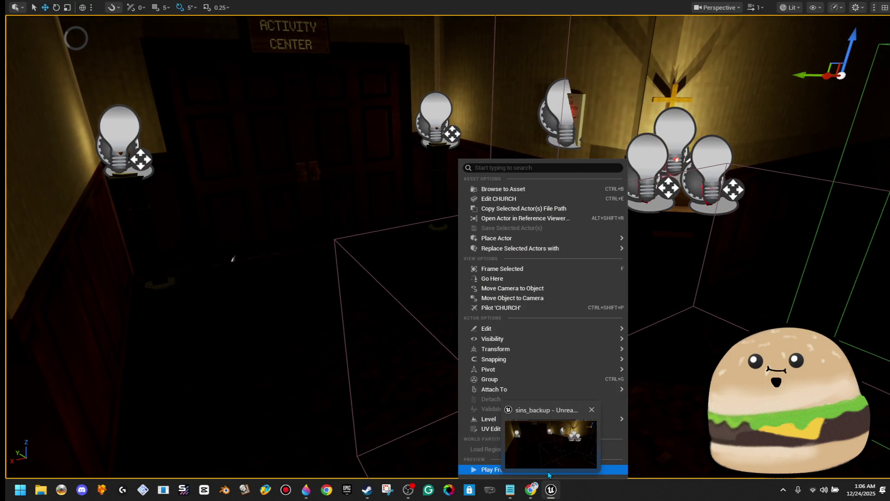
click(549, 440)
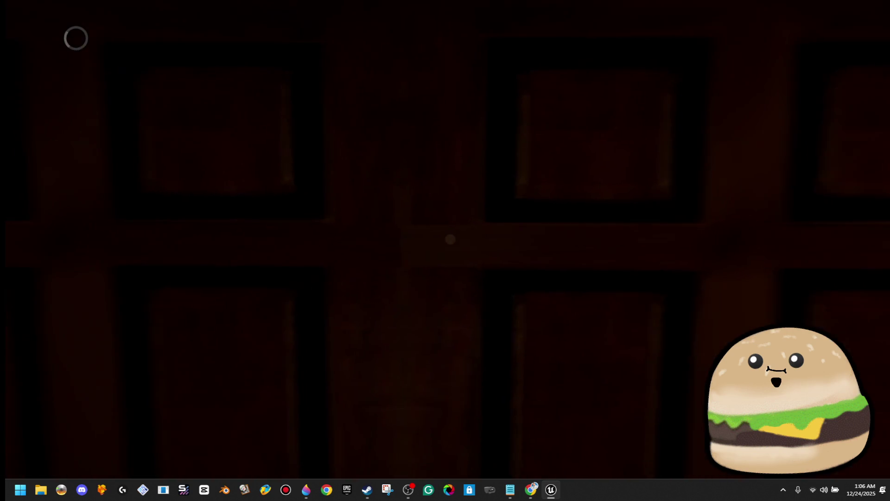
key(F8)
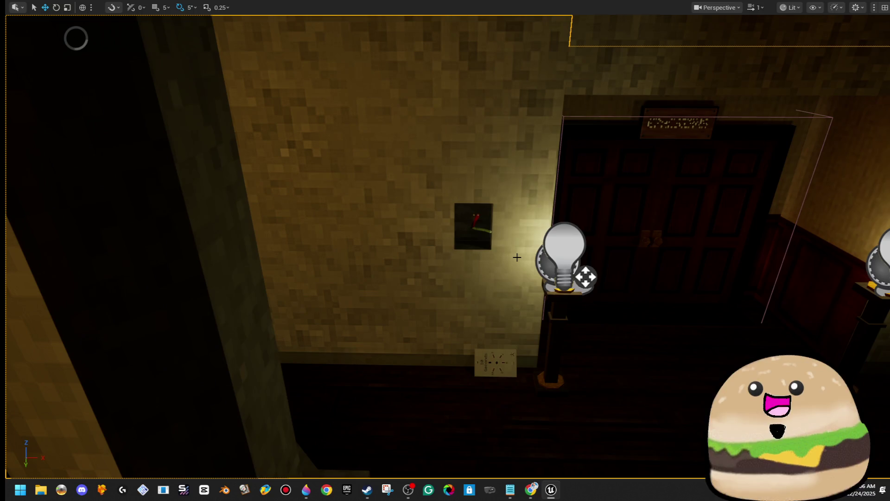
Leave immersive mode, then select and frame church_single_door_Jammed under the STUDY sign.
key(F11)
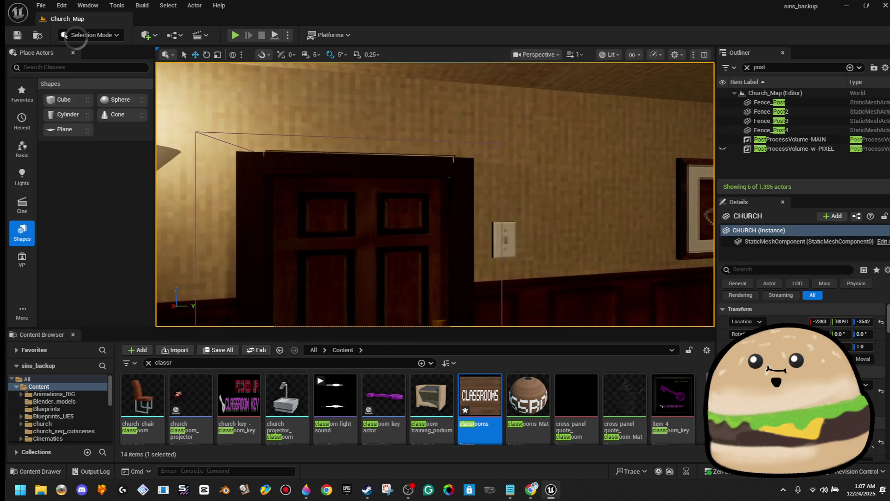
click(354, 232)
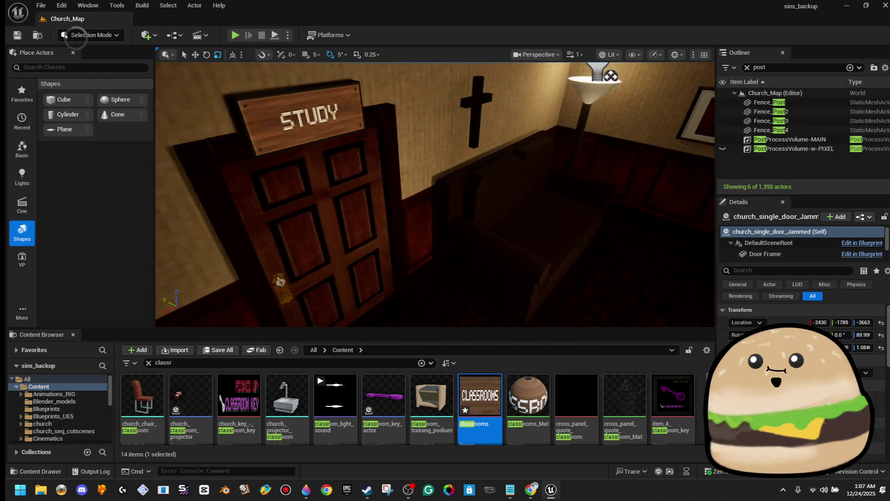
key(f)
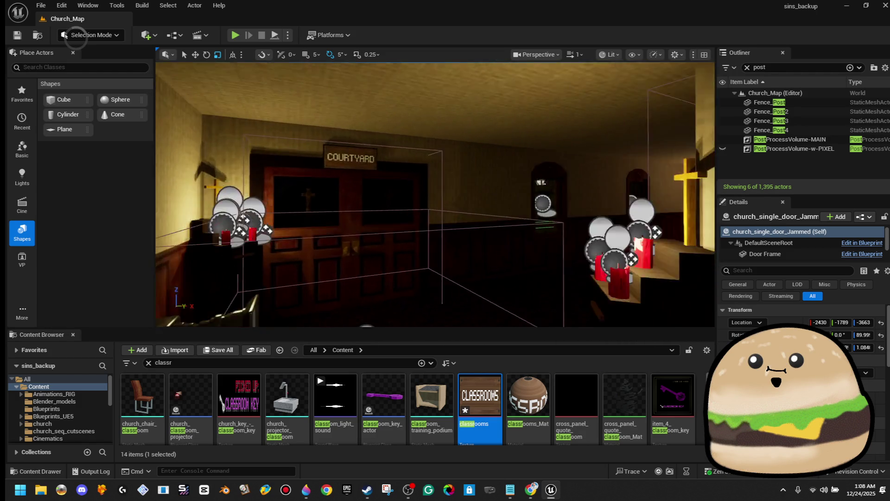
Drop the COURTYARD sign left and down, and fit the light switch just left of it.
key(f)
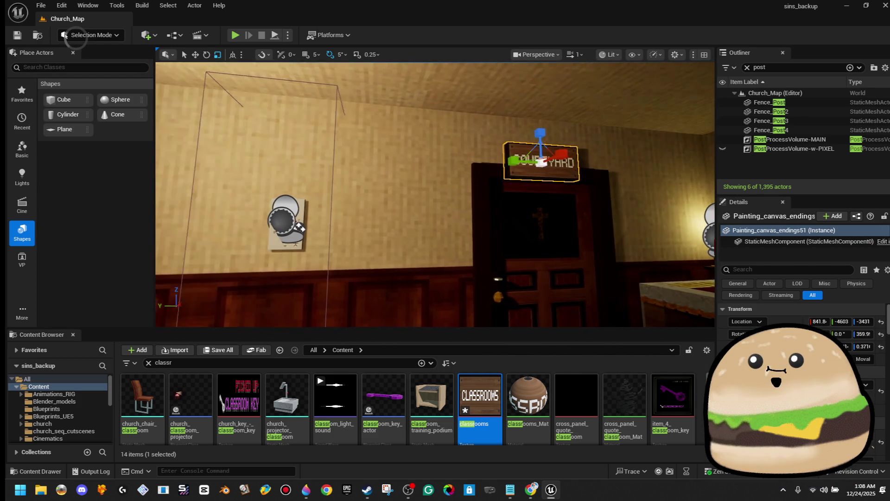
mouse_move(513, 162)
mouse_down()
mouse_move(501, 148)
mouse_move(371, 213)
mouse_move(527, 254)
mouse_move(526, 246)
mouse_move(418, 248)
mouse_move(375, 274)
mouse_move(362, 200)
mouse_up()
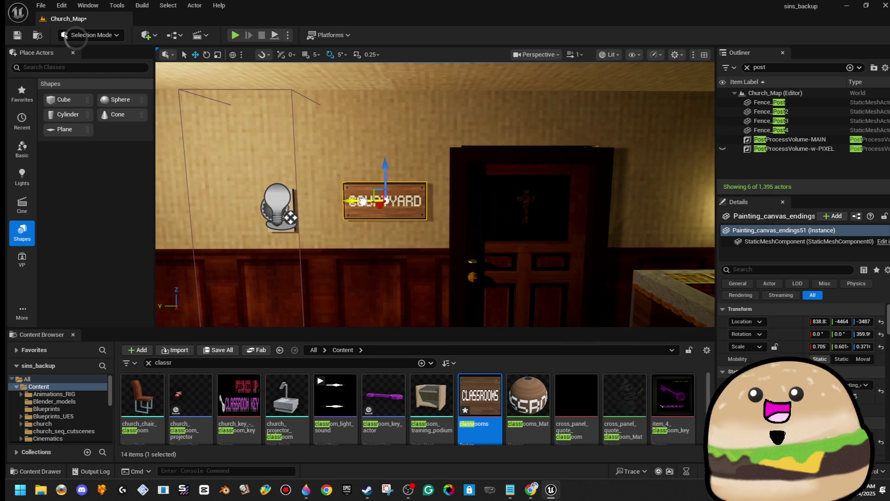
click(286, 210)
drag(249, 210, 277, 210)
drag(305, 176, 305, 172)
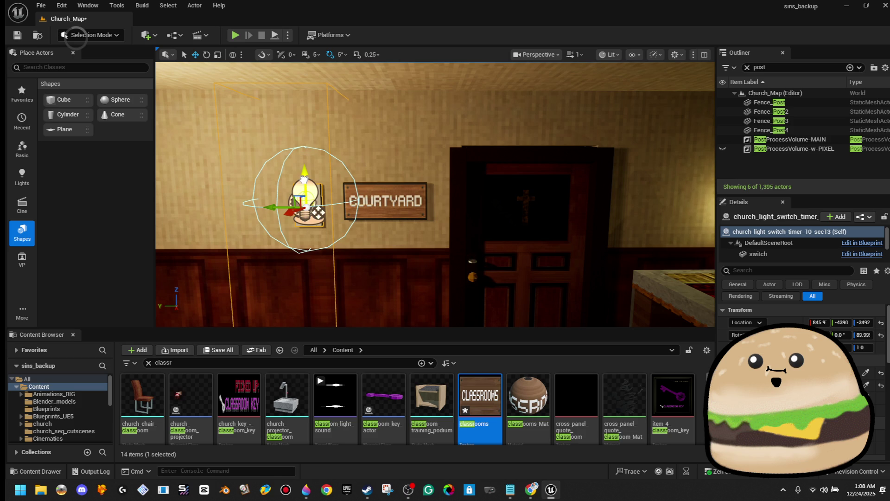
drag(281, 205, 274, 203)
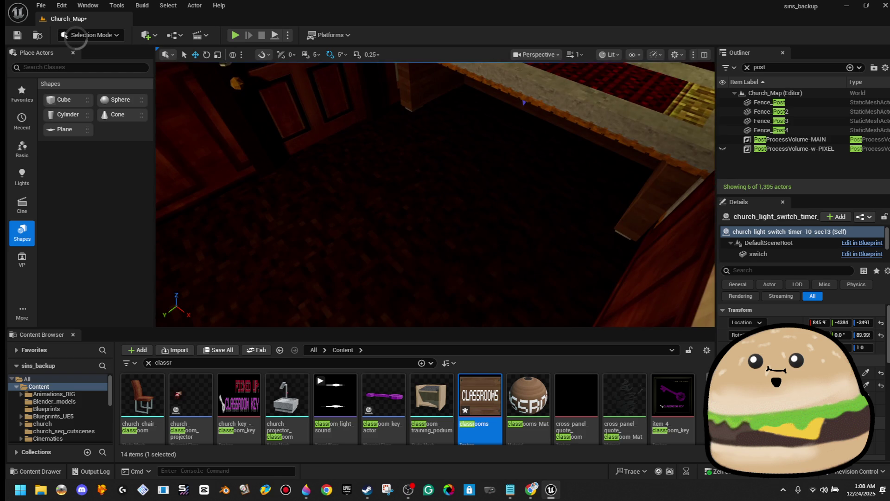
Play from here to view the COURTYARD sign and switch, then exit with Esc.
right_click(385, 160)
click(454, 470)
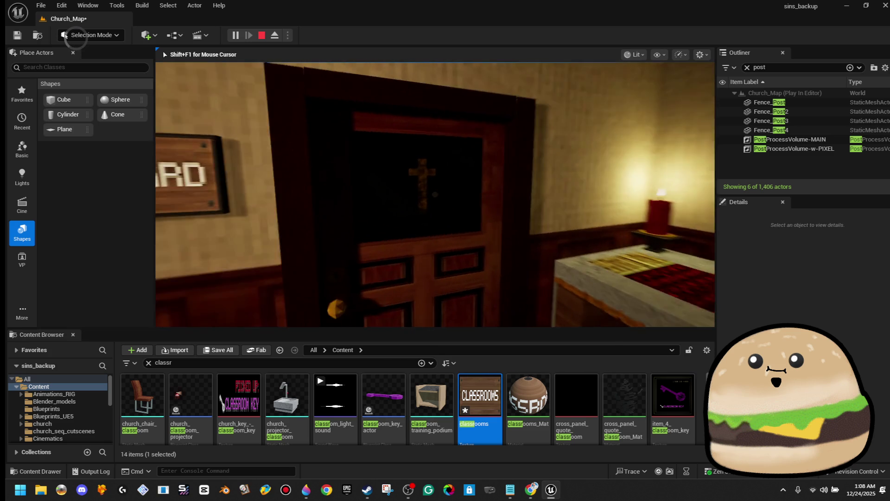
key(Escape)
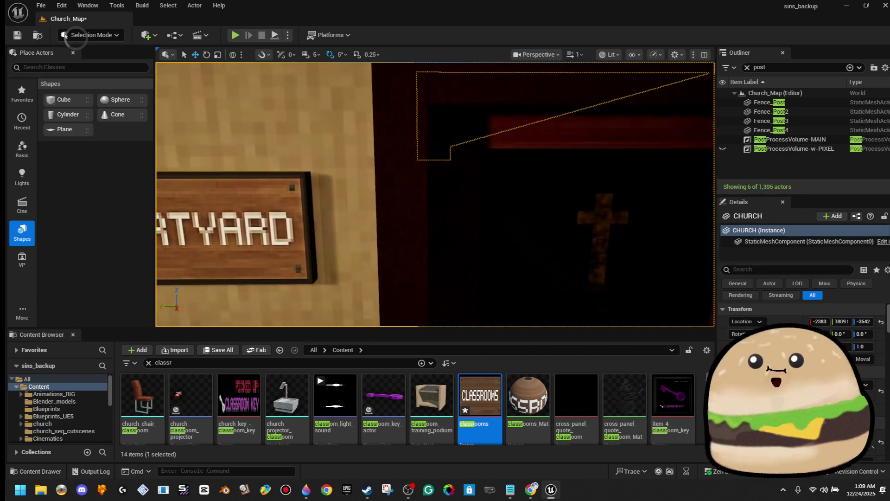
Select the light switch actor and open church_light_switch_timer_10_sec via Edit in Blueprint.
click(295, 131)
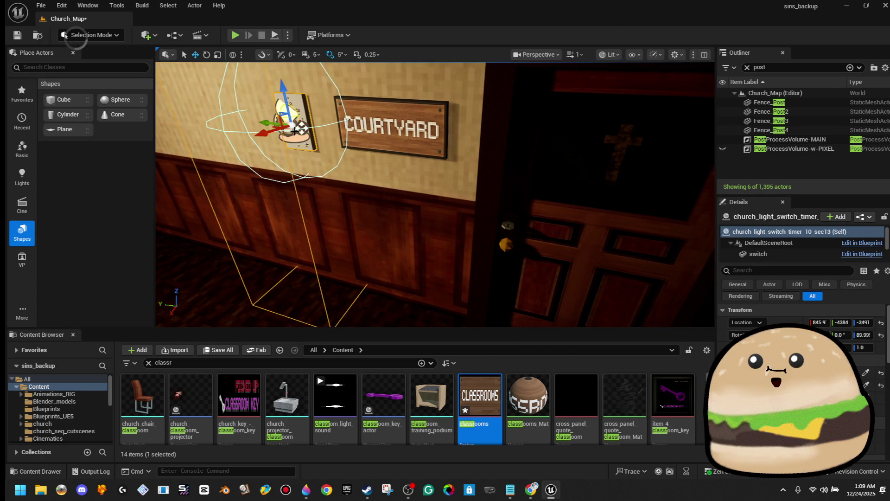
click(602, 208)
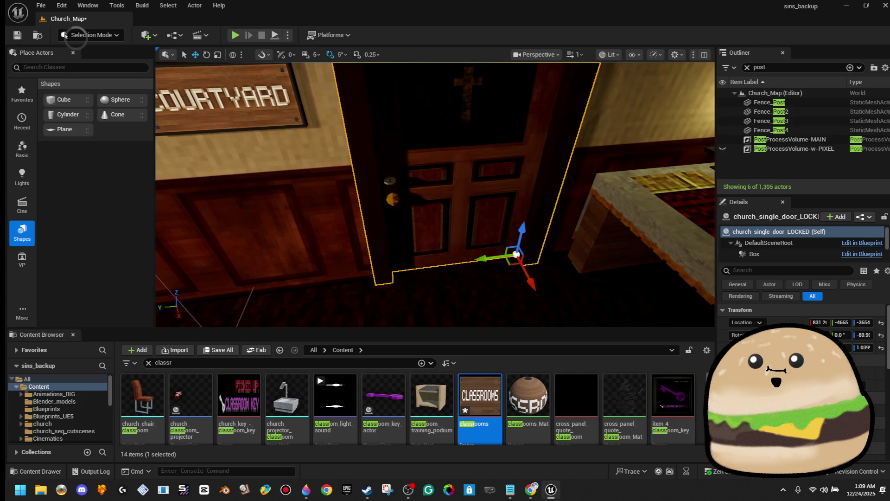
click(339, 114)
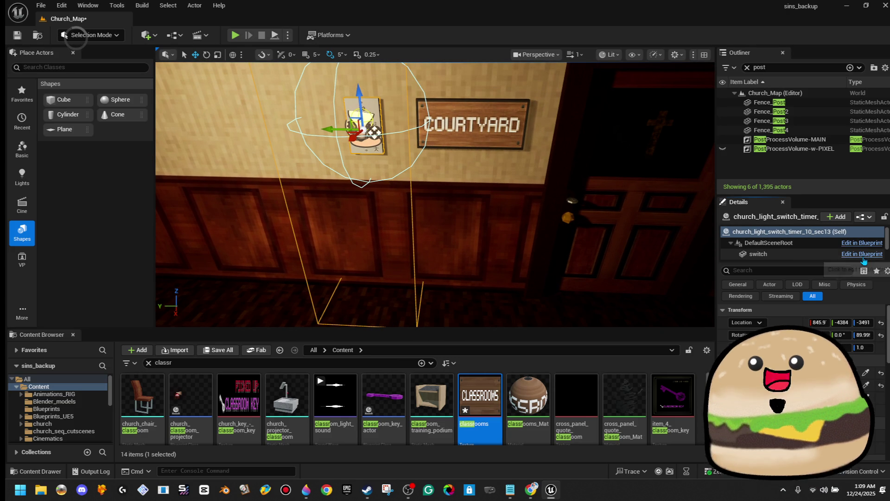
click(863, 256)
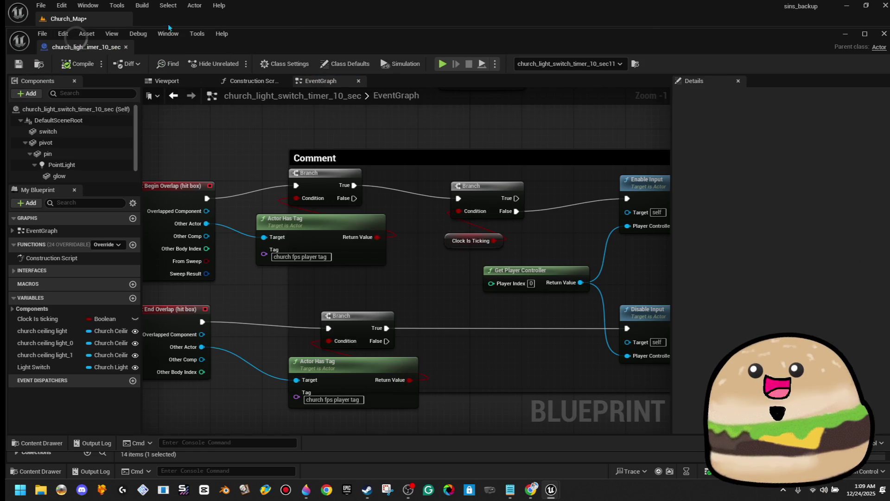
Close the church_light_switch_timer_10_sec Blueprint editor.
click(126, 47)
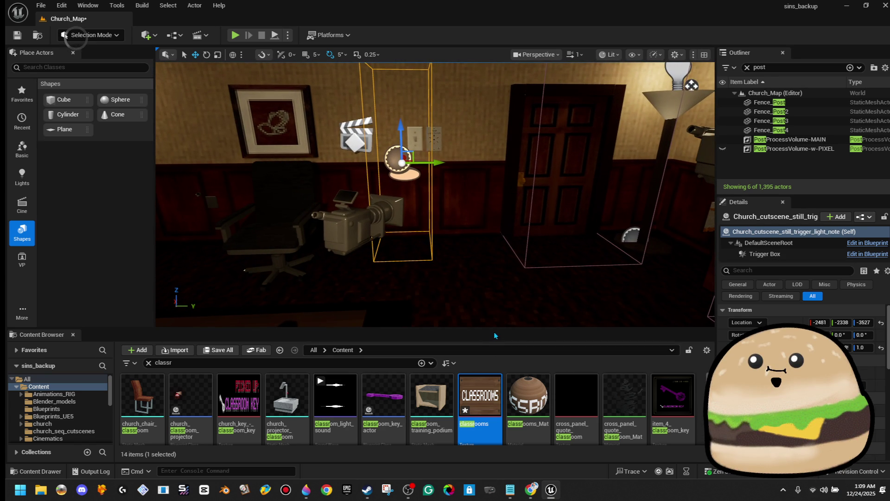
Enlarge the viewport slightly and search the Content Browser for 'trigger', showing 18 items.
drag(494, 332, 492, 339)
click(353, 367)
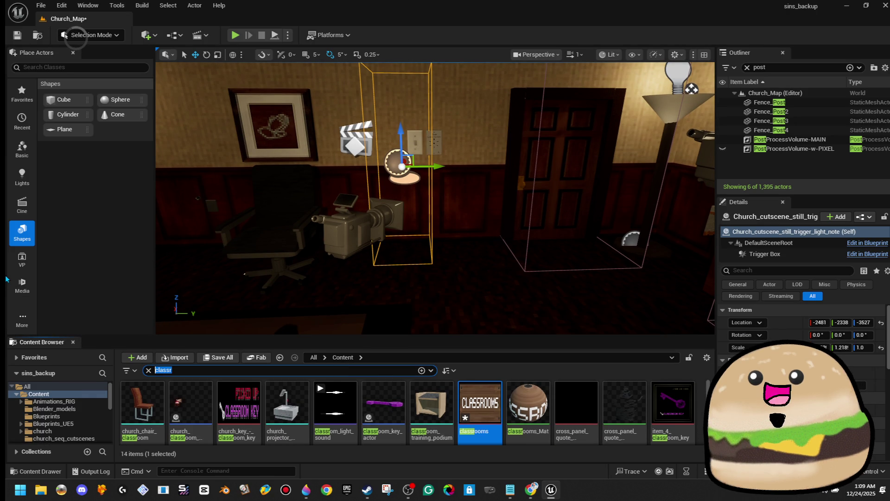
text(trigger)
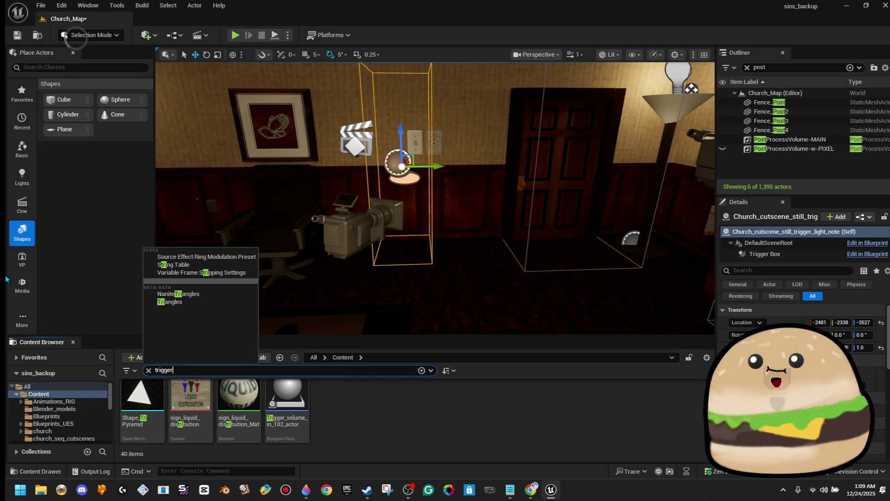
key(Return)
drag(343, 263, 343, 263)
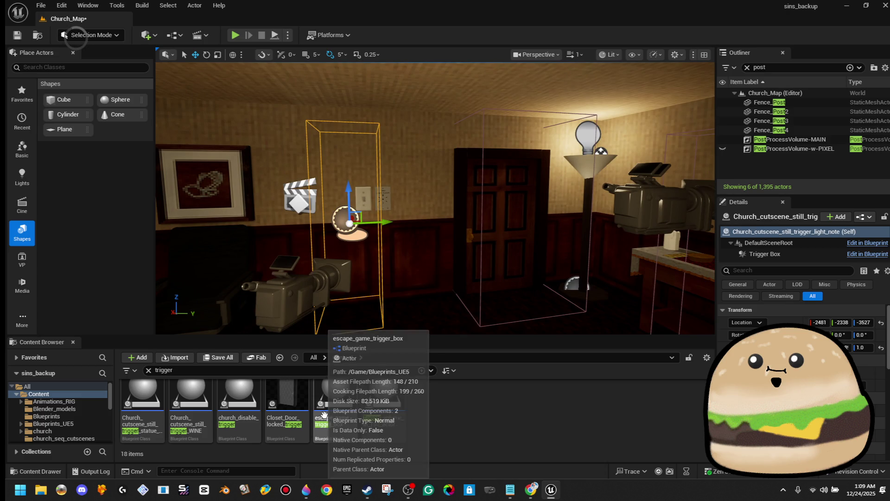
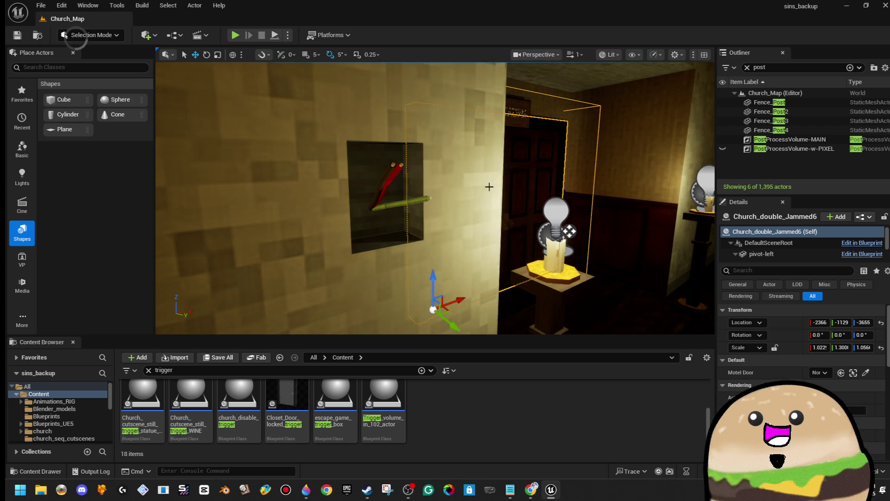
Frame the double door, then bring the Church_cutscene_still_trigger_light_note actor by the wall switch into view.
key(f)
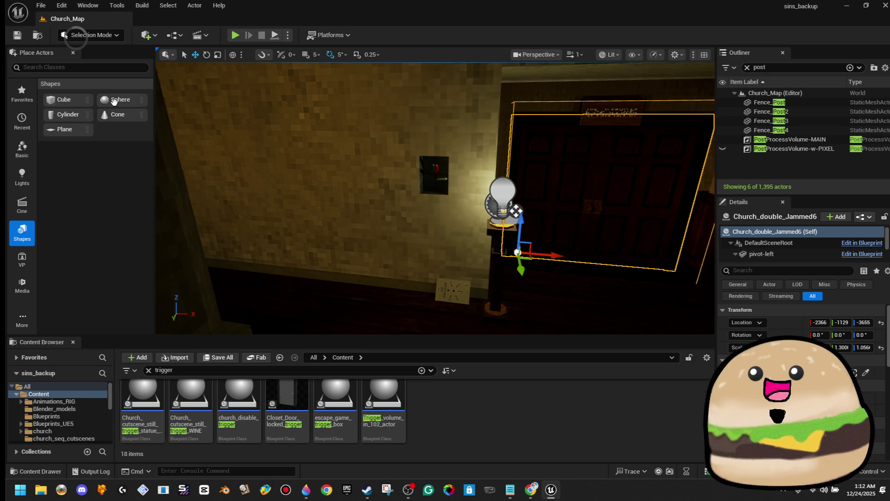
click(89, 67)
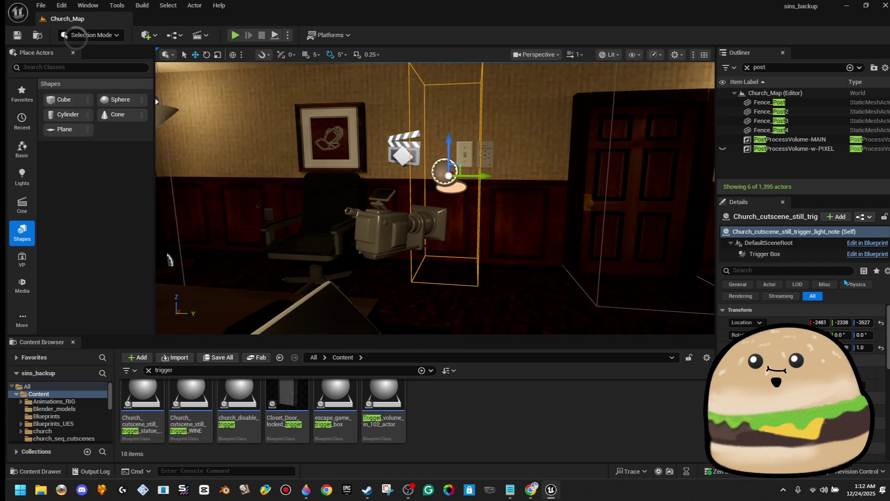
Duplicate the light-note trigger blueprint as Church_cutscene_still_trigger_broken_switch and search for it in Content.
click(363, 370)
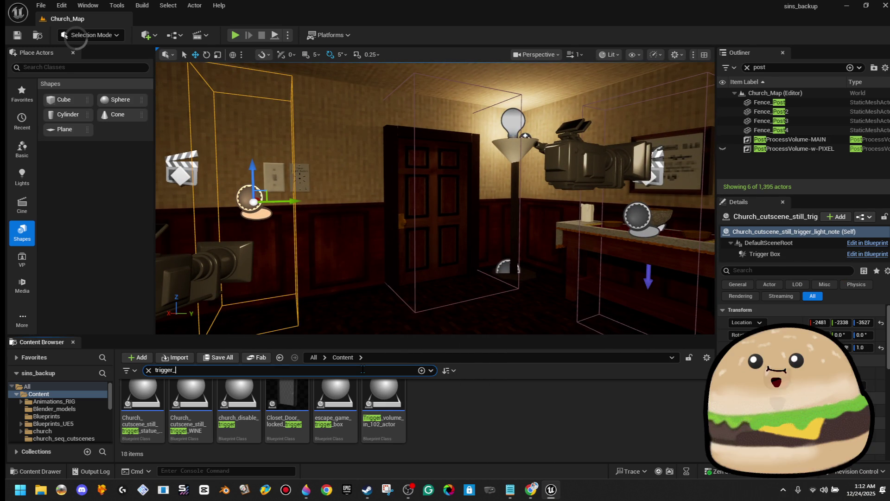
text(_light)
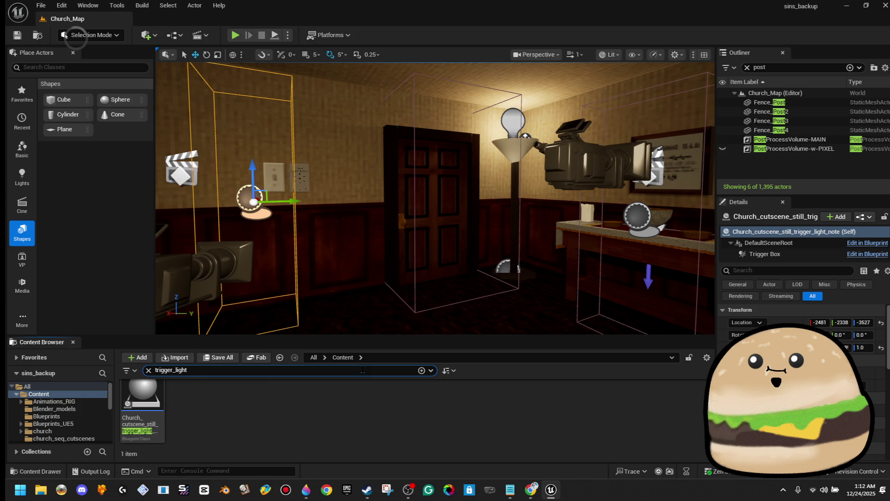
right_click(139, 394)
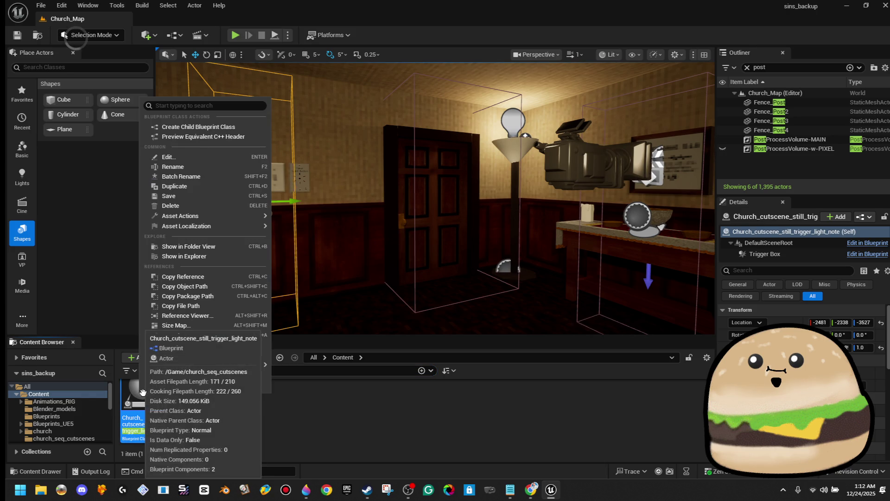
click(238, 188)
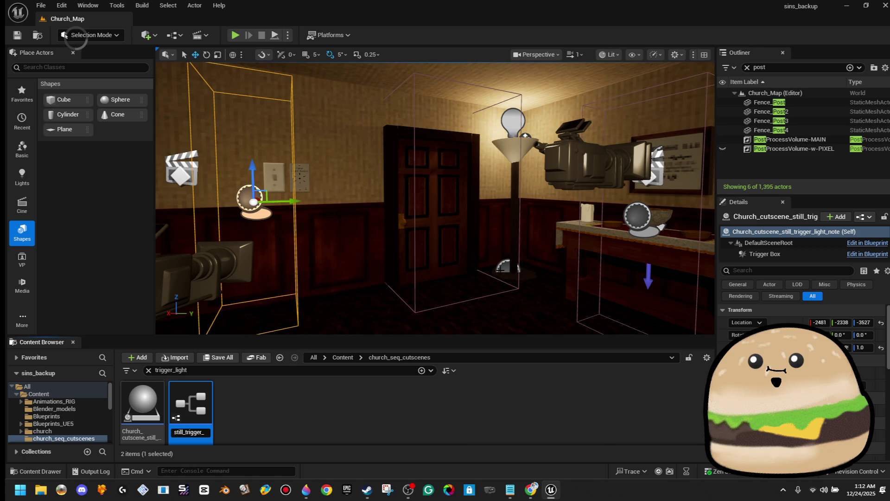
text(ken_sw)
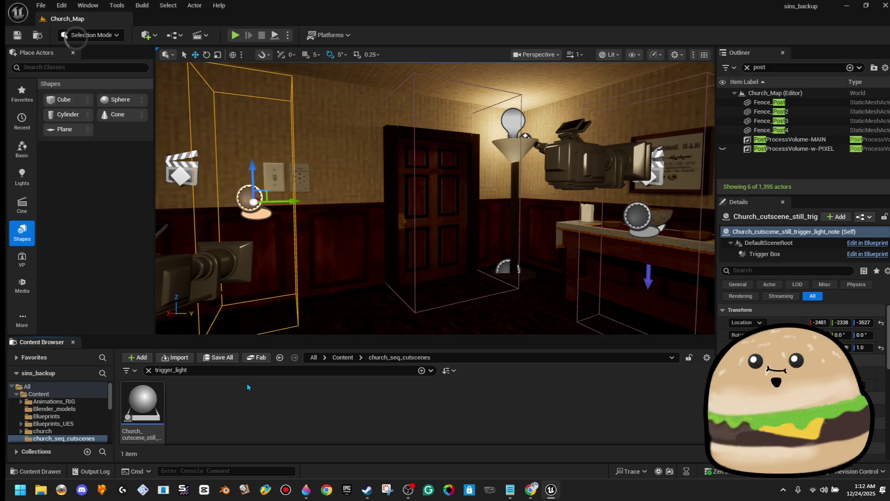
text(roken)
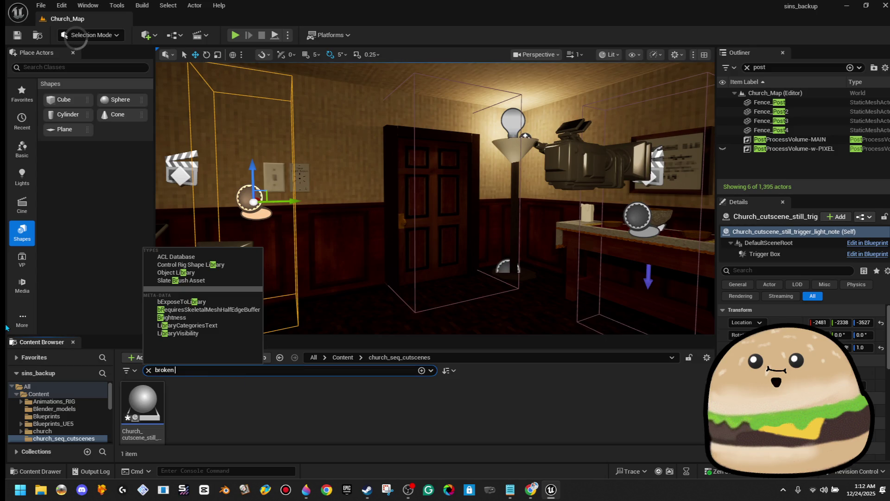
text( swit)
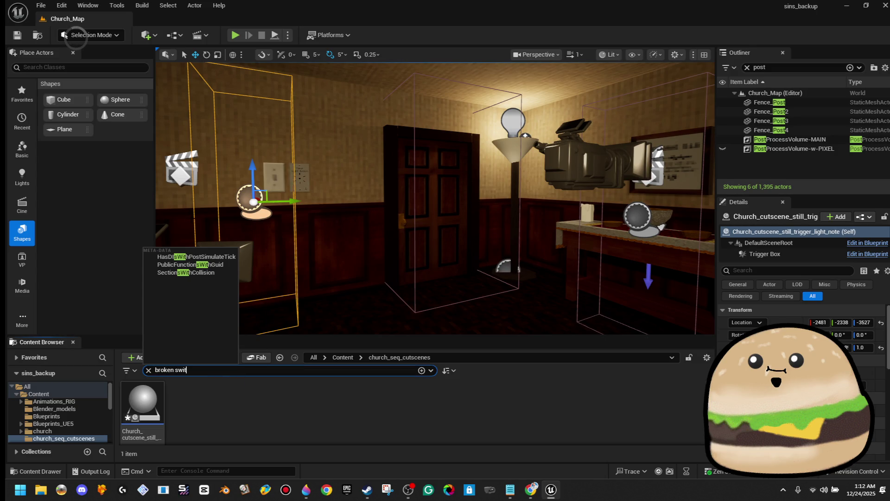
click(336, 361)
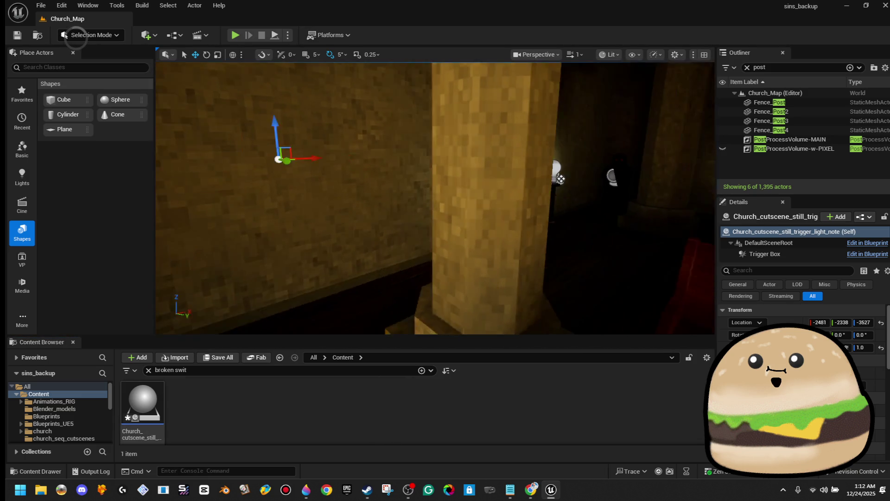
Place the broken_switch trigger box in the level over the wall switch.
drag(142, 403, 319, 258)
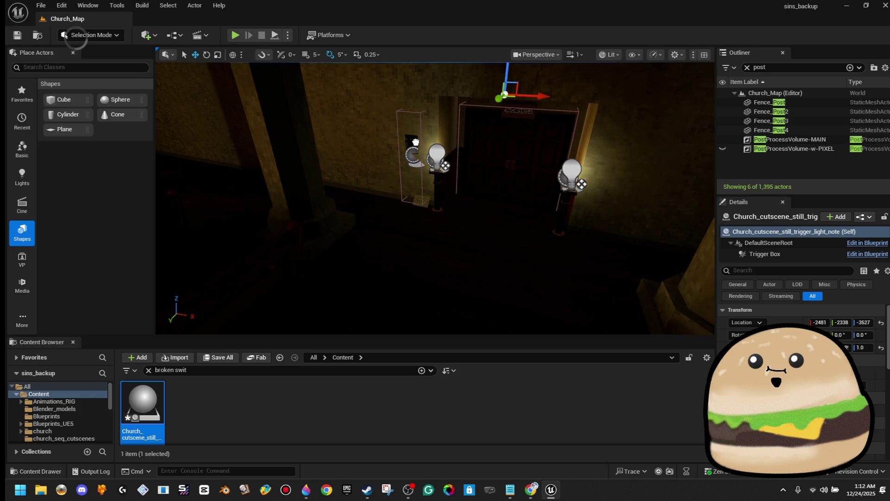
key(f)
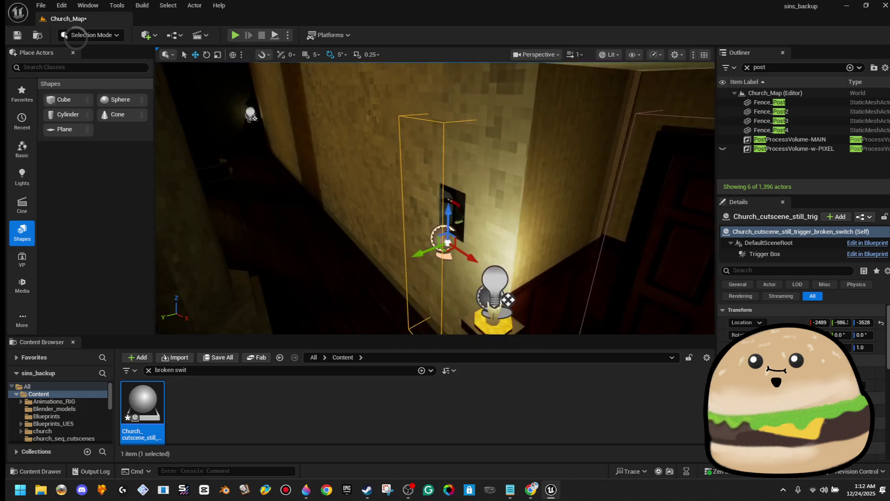
mouse_move(468, 230)
mouse_down()
mouse_move(431, 235)
mouse_move(468, 238)
mouse_move(459, 195)
mouse_up()
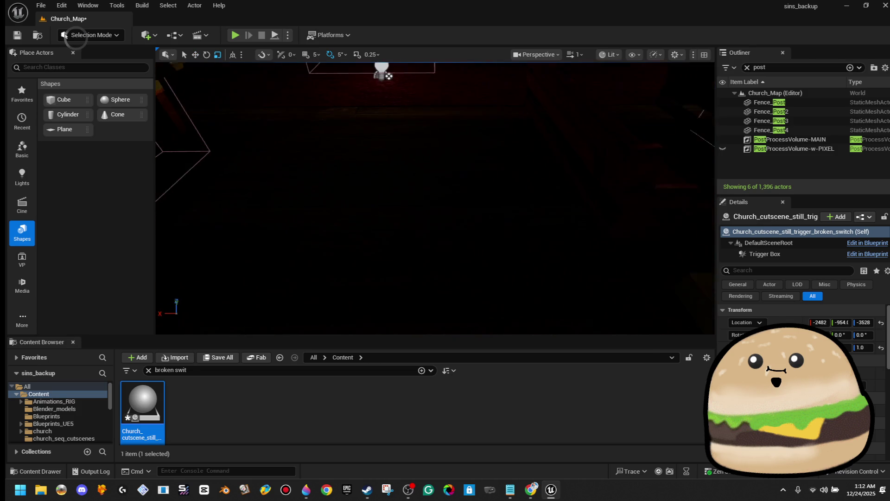
Play the level from this spot to test the trigger, then stop the session.
right_click(485, 160)
click(526, 469)
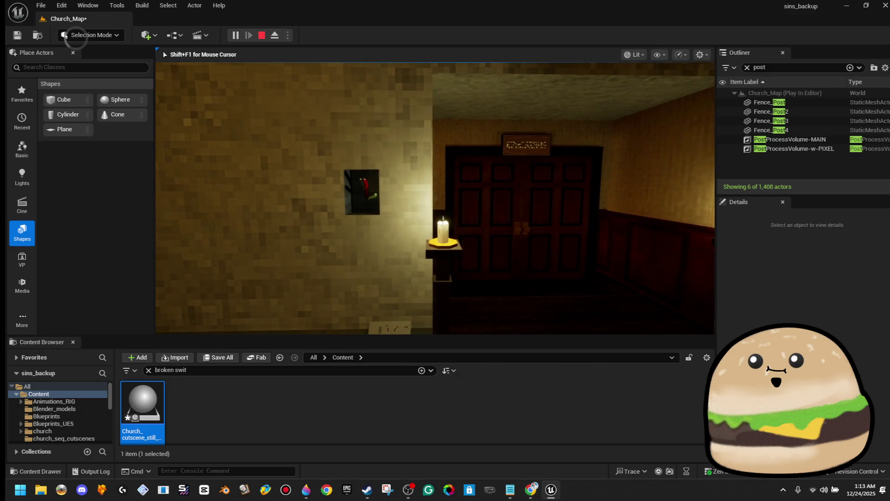
key(Escape)
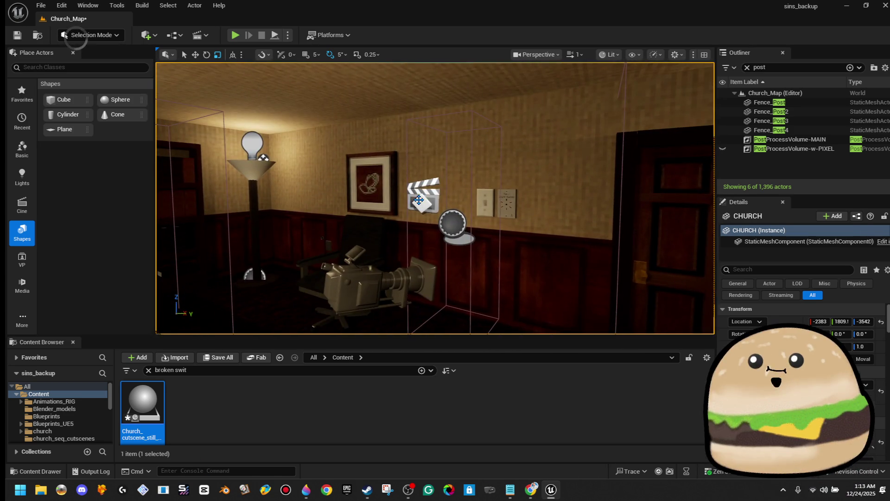
Search for seq_still_view, open seq_still_view_CLOCK in a maximized Sequencer, then close it.
click(419, 200)
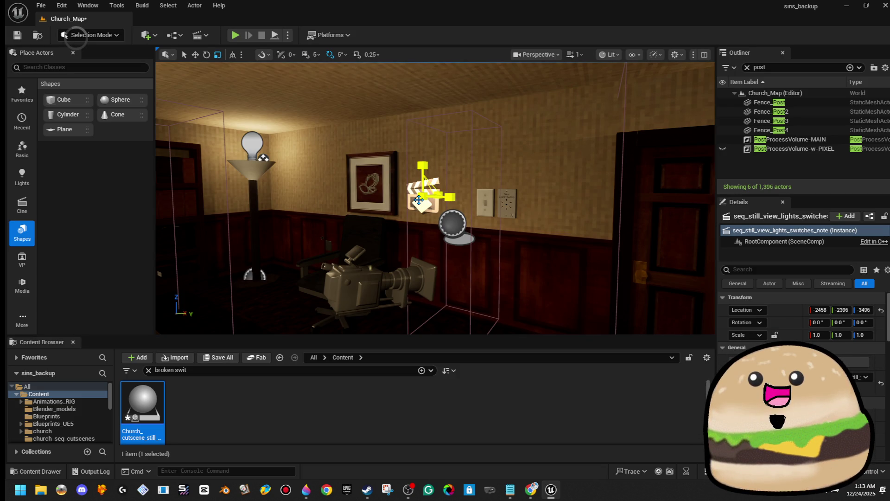
triple_click(204, 374)
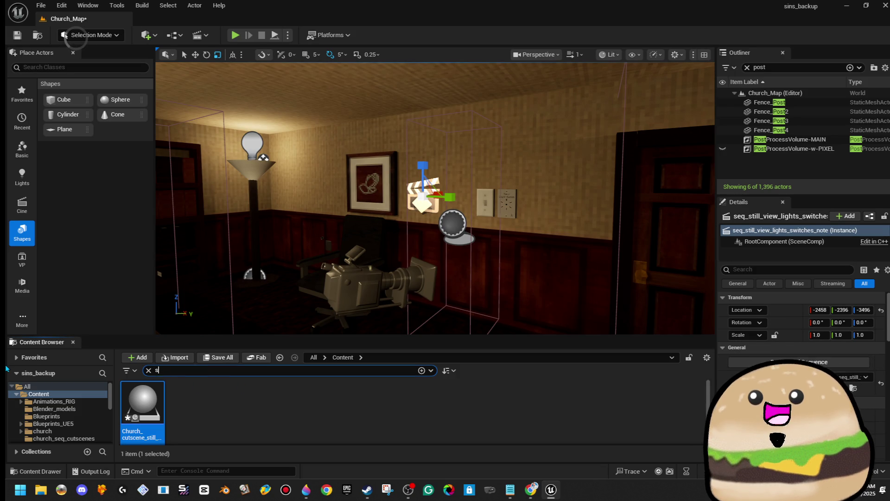
text(seq)
text(_v)
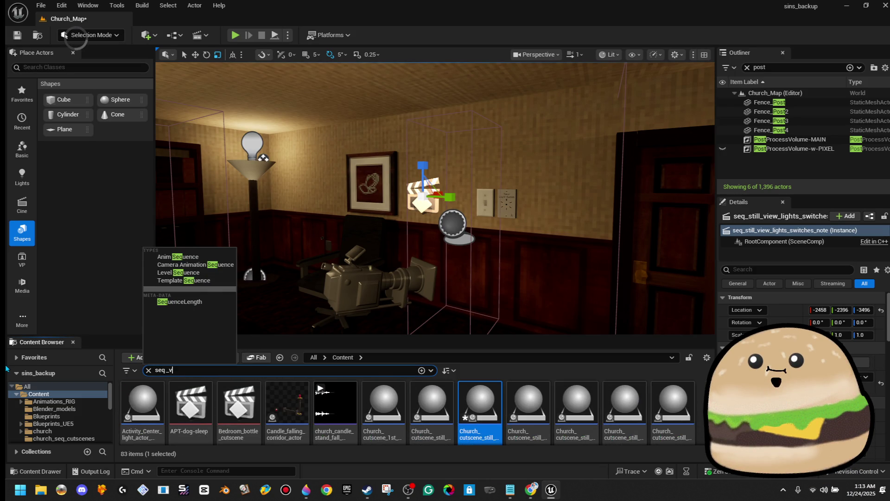
key(BackSpace)
text(still_view)
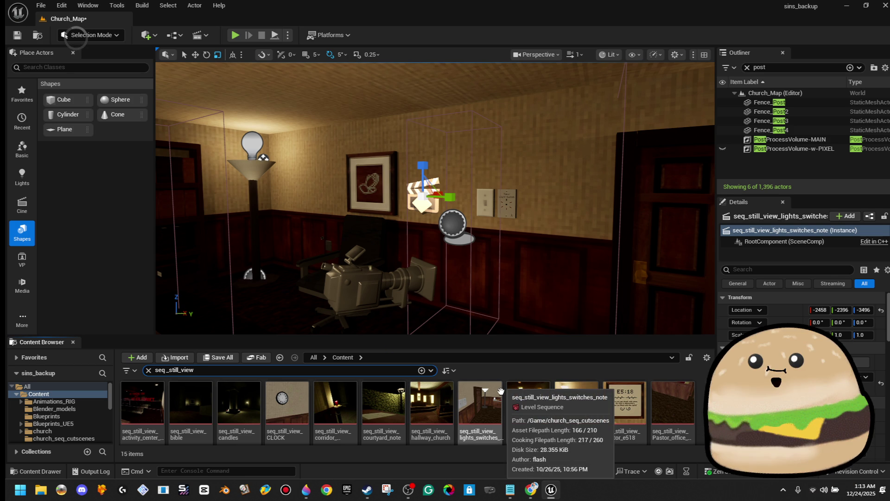
click(303, 408)
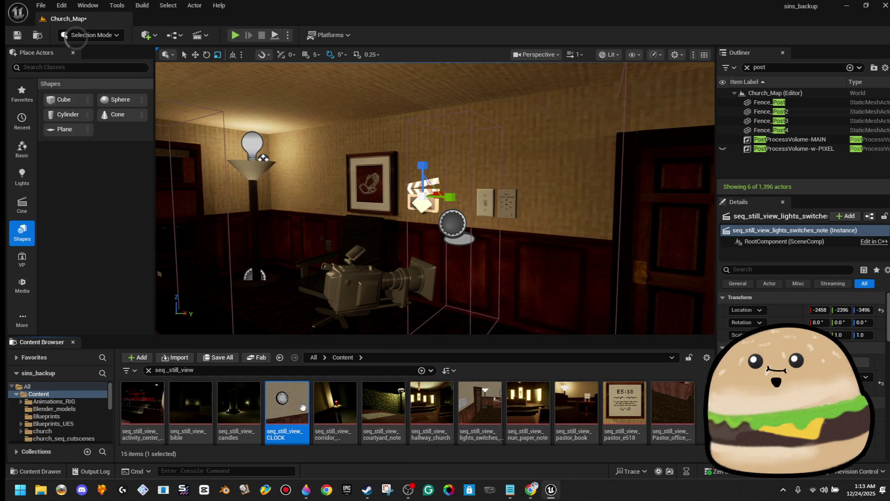
double_click(304, 413)
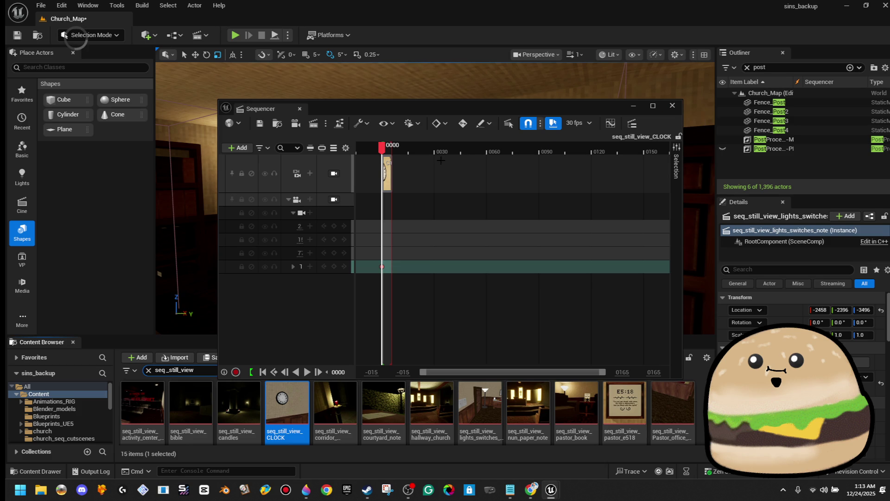
click(653, 106)
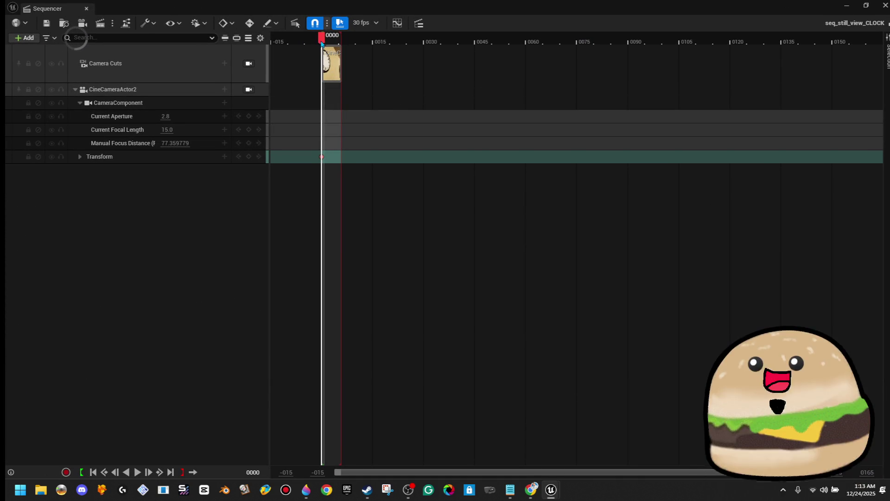
click(884, 6)
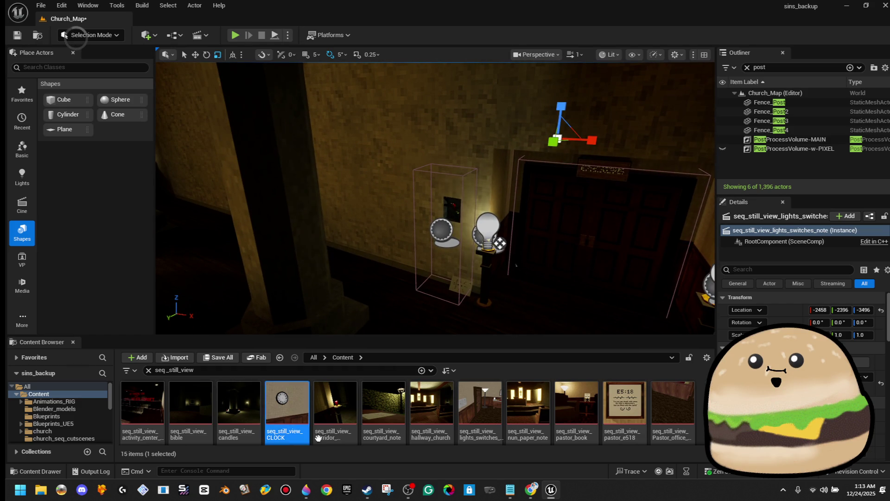
Locate the seq_still_view_CLOCK sequence in its church_seq_cutscenes folder.
scroll(308, 417, down, 2)
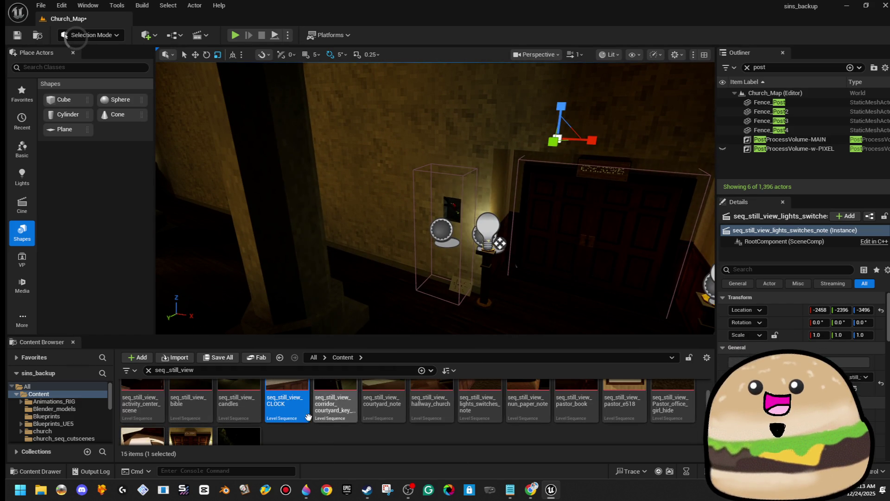
right_click(308, 417)
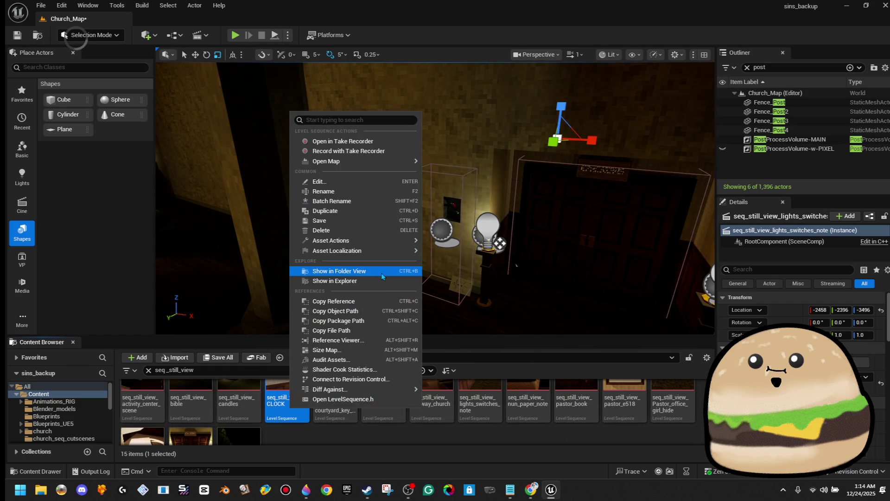
click(382, 273)
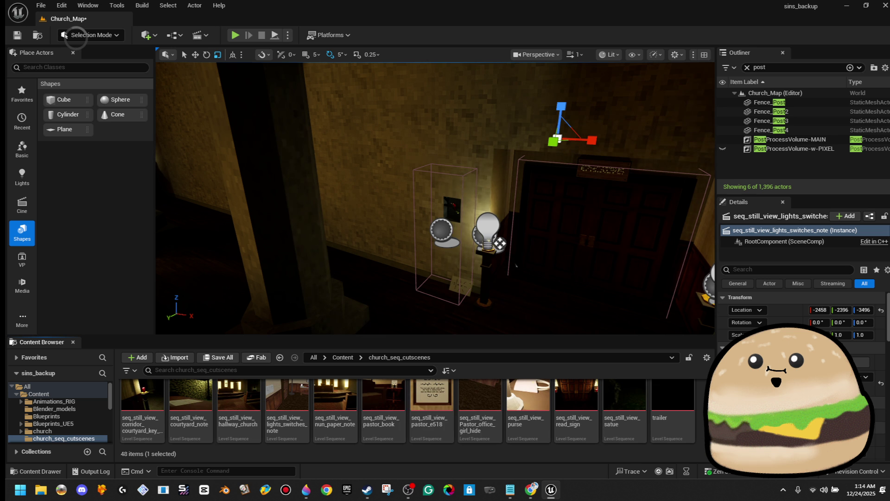
right_click(702, 444)
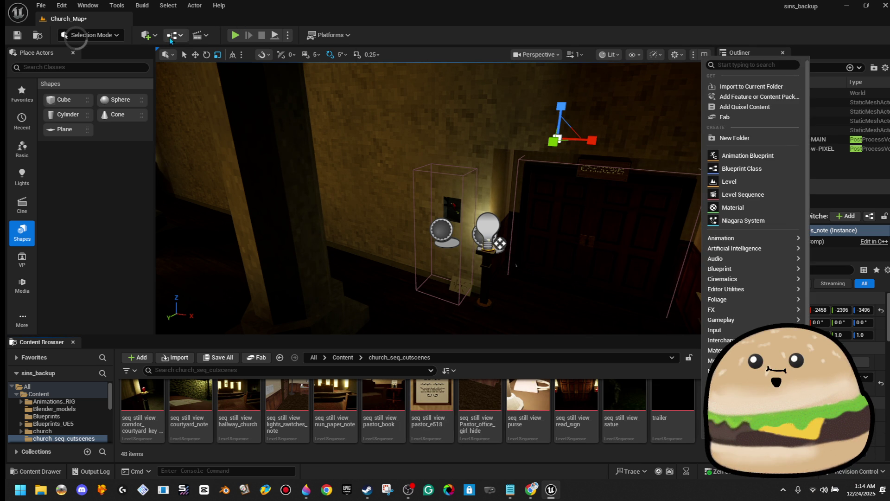
click(197, 36)
Add a new level sequence and save it as seq_still_view_broken_Switch in church_seq_cutscenes.
click(197, 36)
click(240, 61)
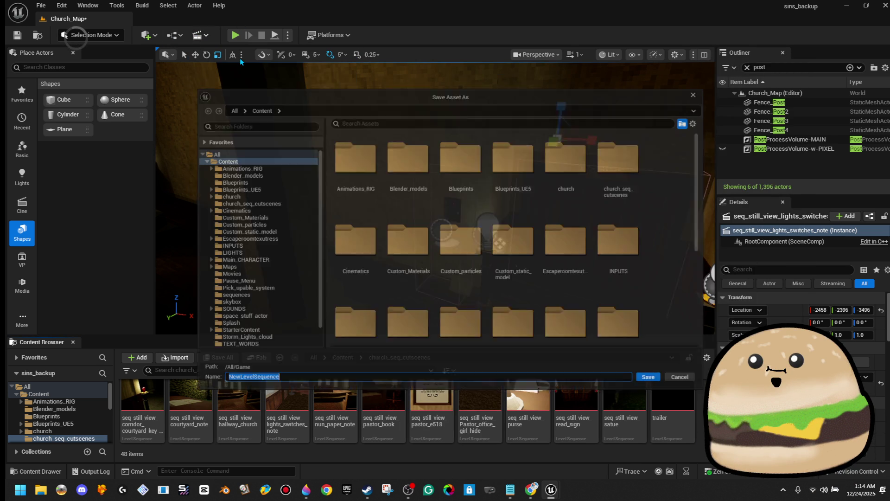
click(263, 202)
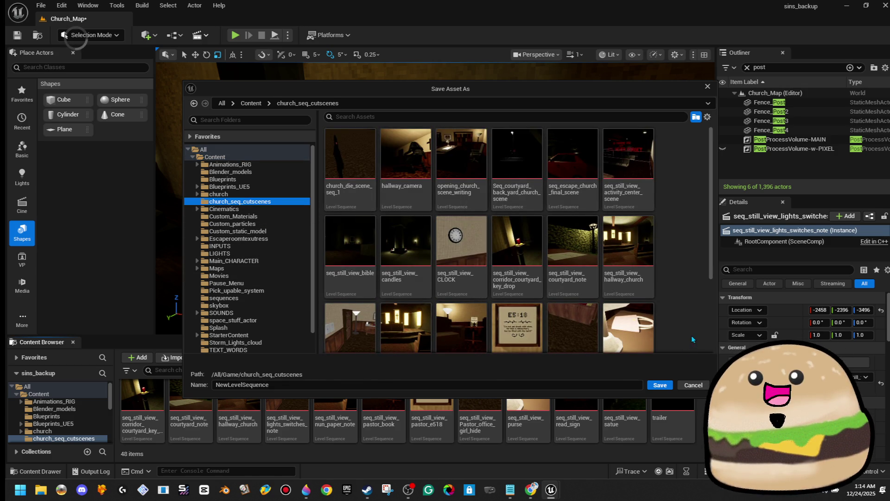
scroll(533, 278, down, 2)
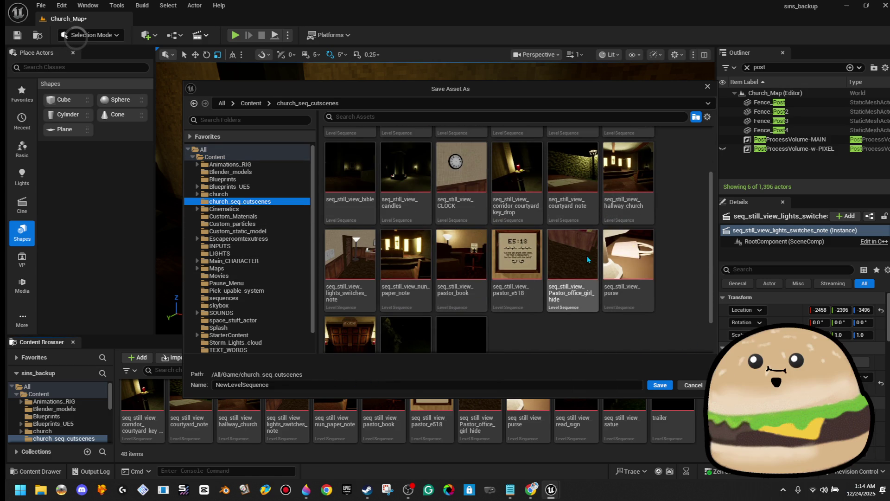
click(476, 202)
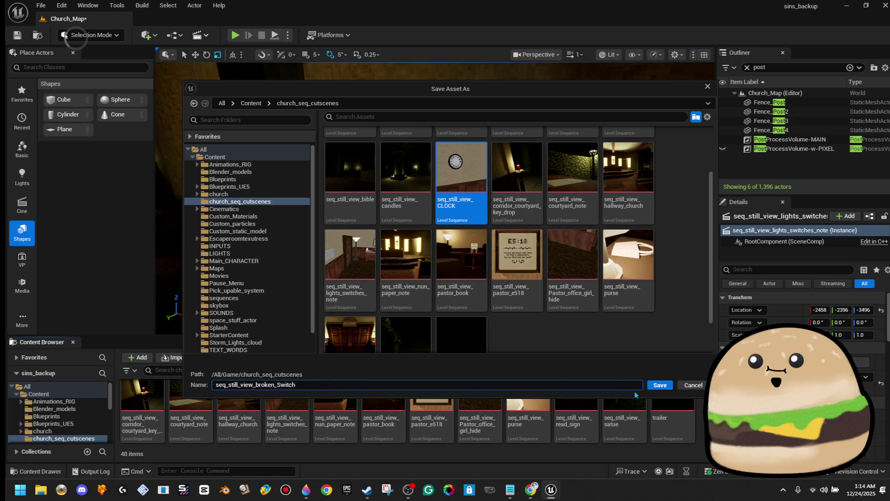
click(668, 387)
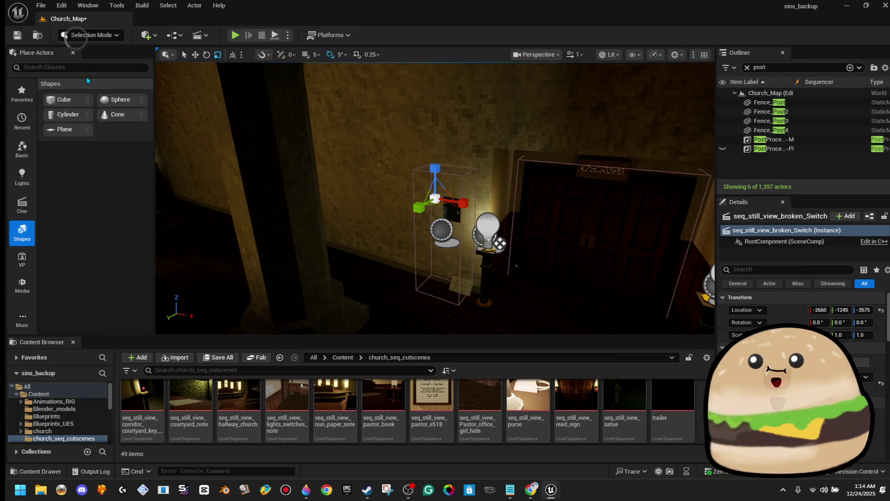
Place a Cine Camera Actor near the switch box and move it closer.
text(cine)
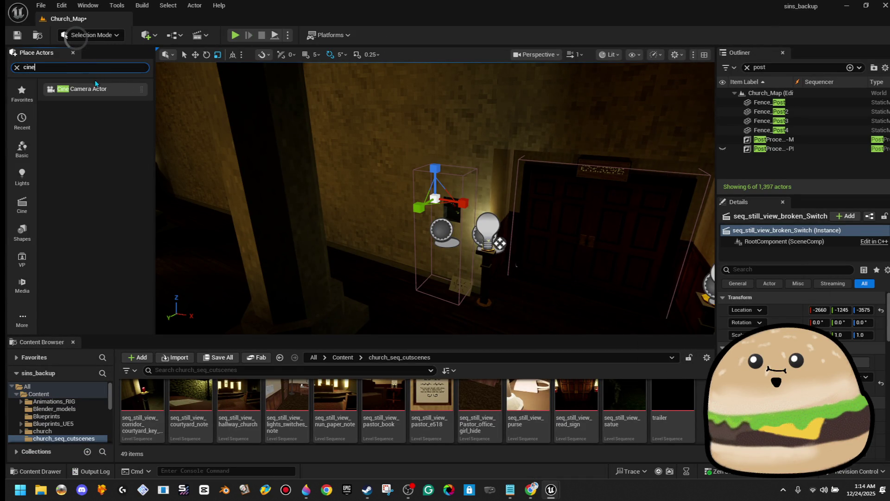
mouse_move(95, 83)
mouse_down()
mouse_move(168, 144)
mouse_move(420, 200)
mouse_move(431, 194)
mouse_up()
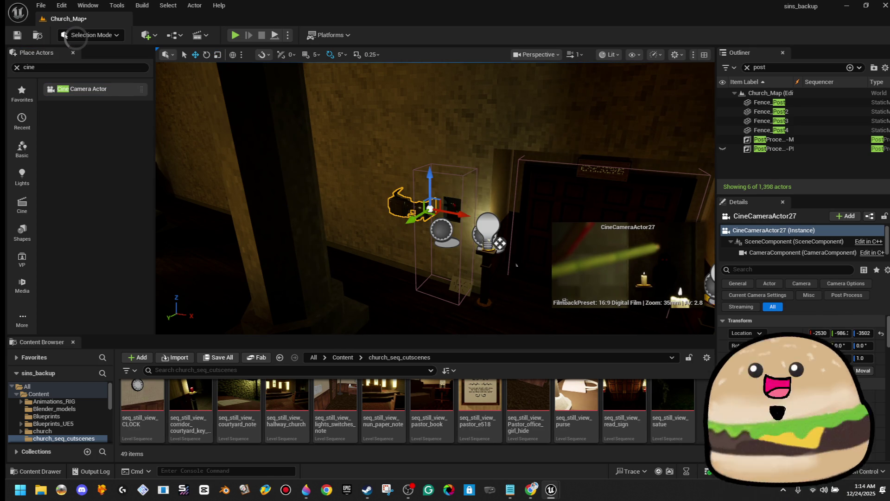
mouse_move(400, 238)
mouse_down()
mouse_move(364, 257)
mouse_move(389, 276)
mouse_move(408, 274)
mouse_up()
key(e)
Focus the camera on the wall switch and set a 15mm lens.
scroll(802, 371, down, 10)
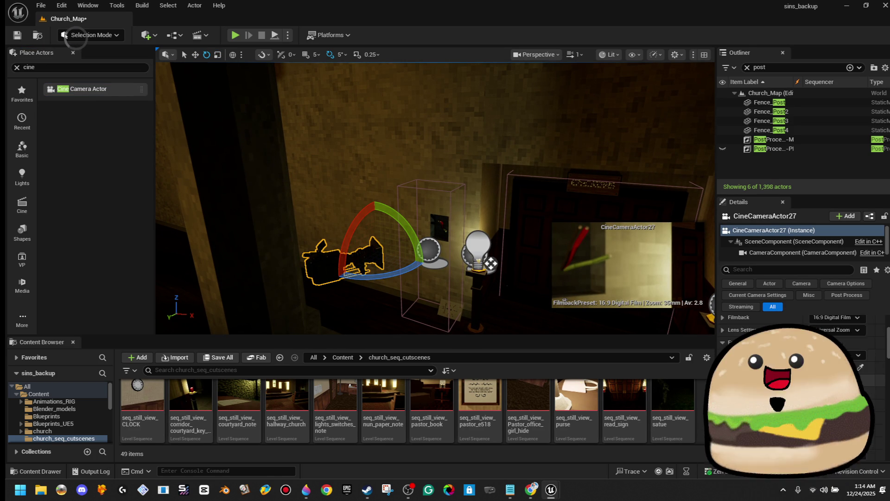
click(859, 355)
click(478, 244)
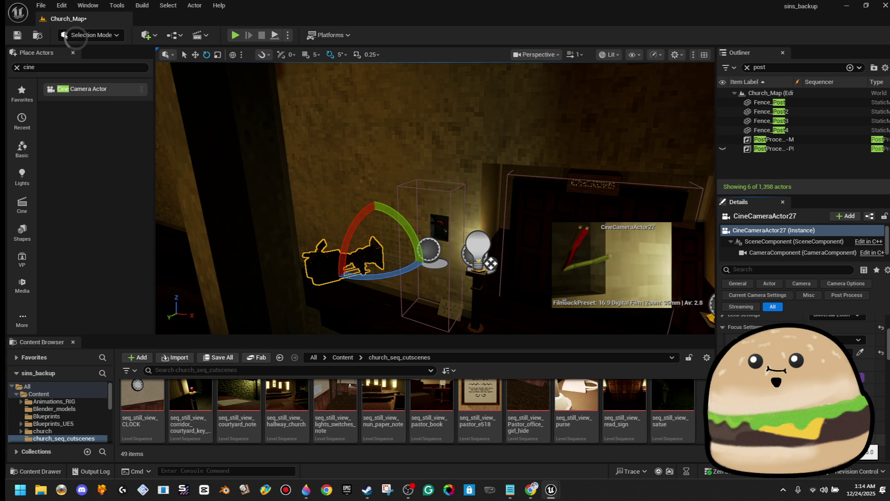
key(Return)
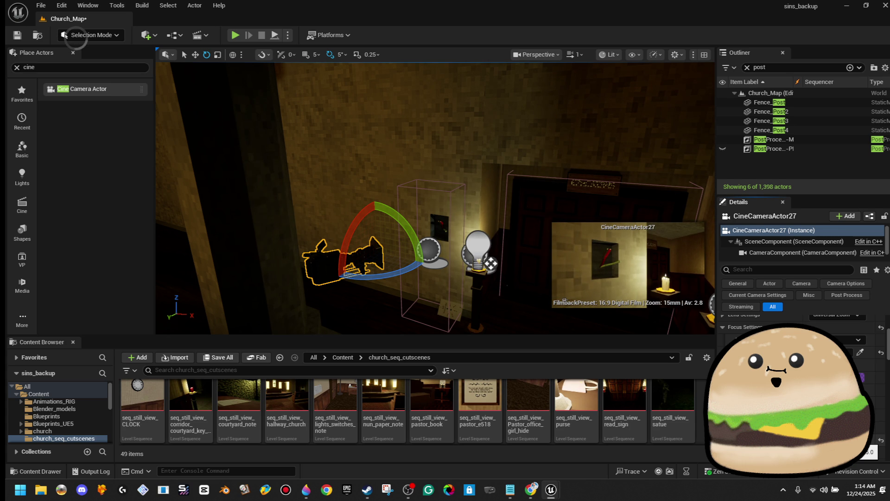
Shift the camera toward the switch and pilot it to frame the candle and door.
key(w)
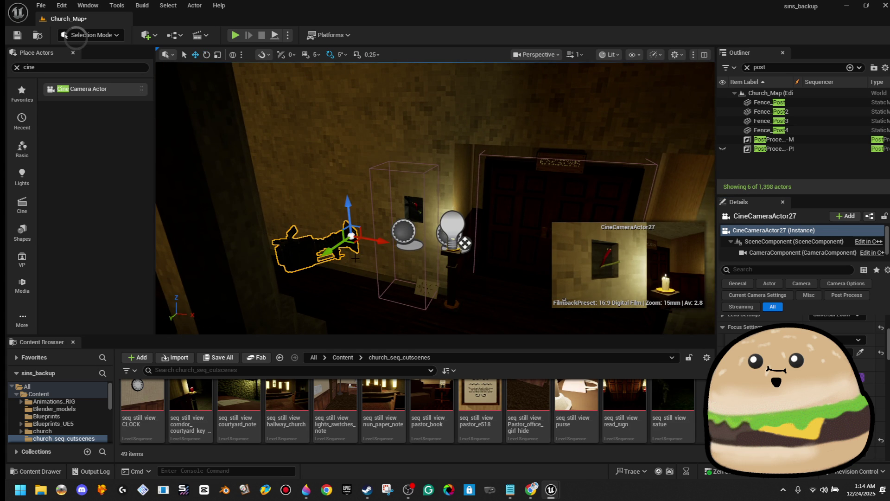
drag(354, 244, 360, 243)
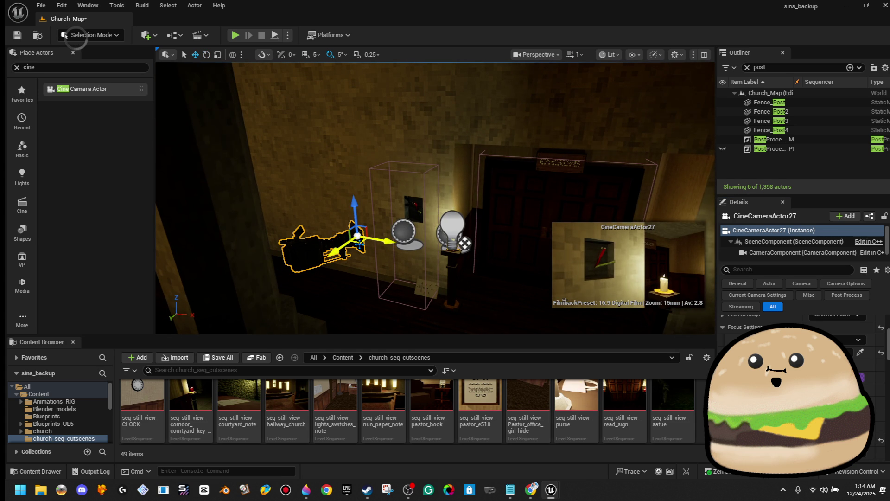
drag(362, 241, 369, 251)
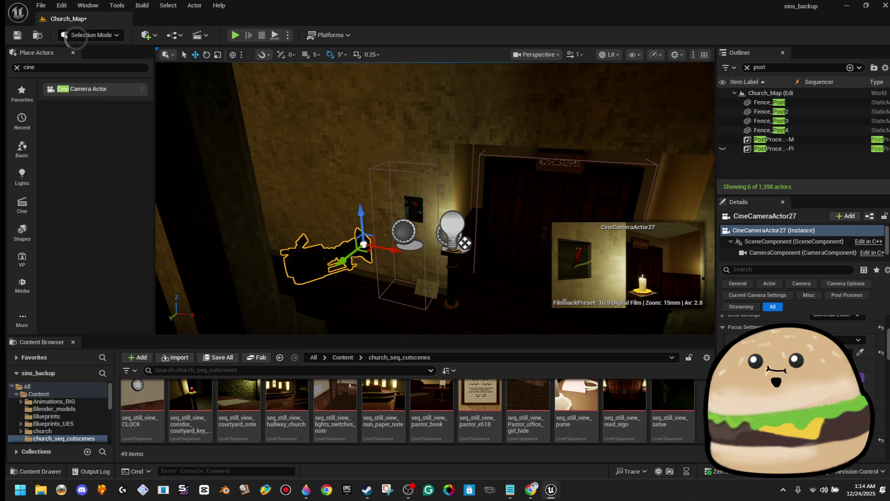
key(ctrl+shift+p)
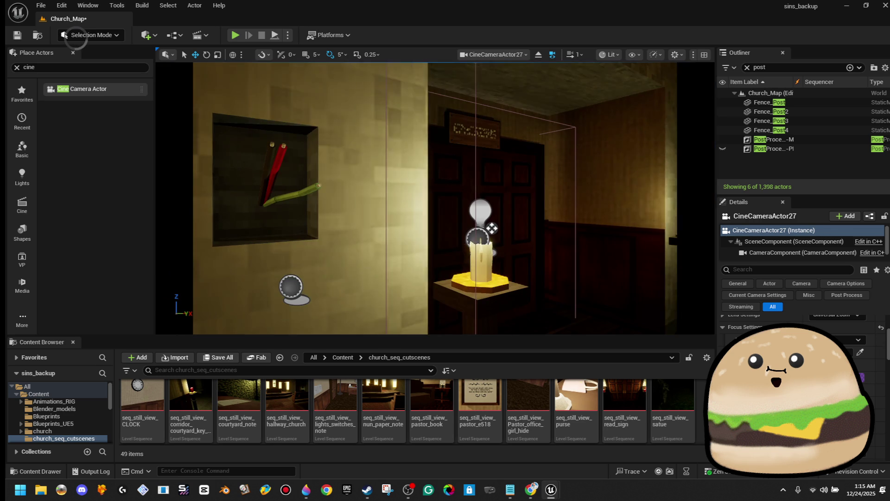
key(Up)
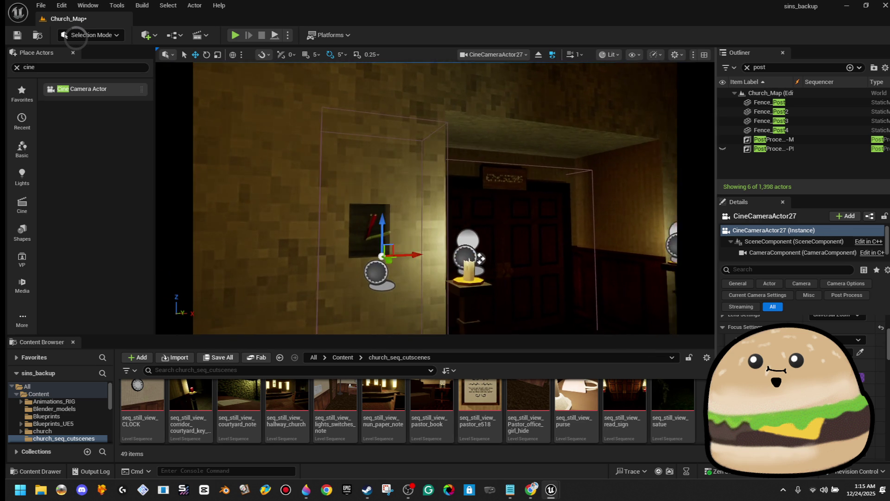
key(Right)
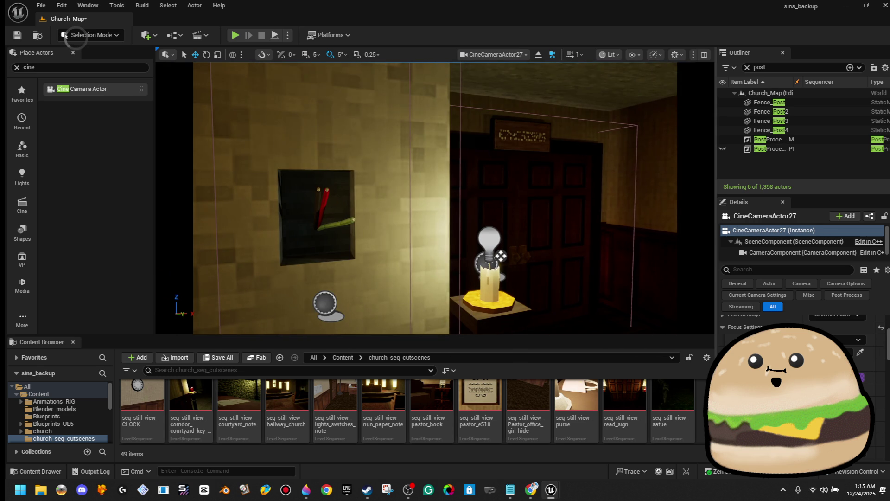
Adjust the piloted camera's framing so the switch box and second candle are visible.
key(Down)
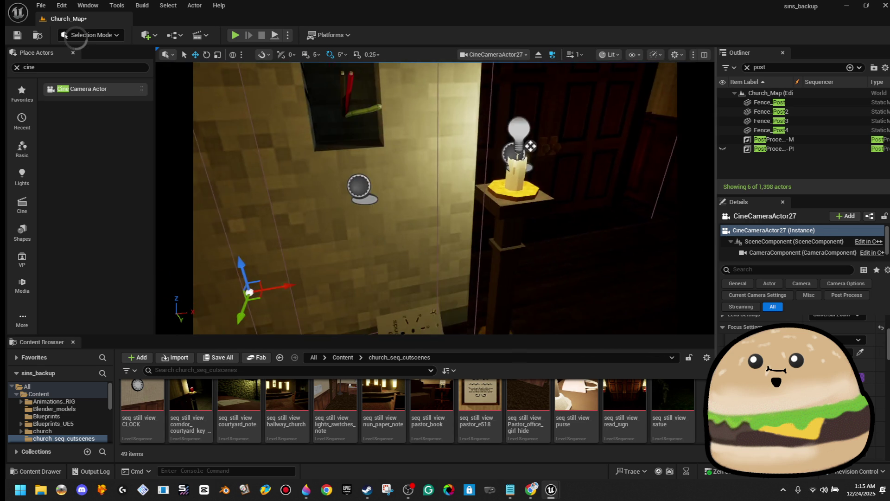
key(Left)
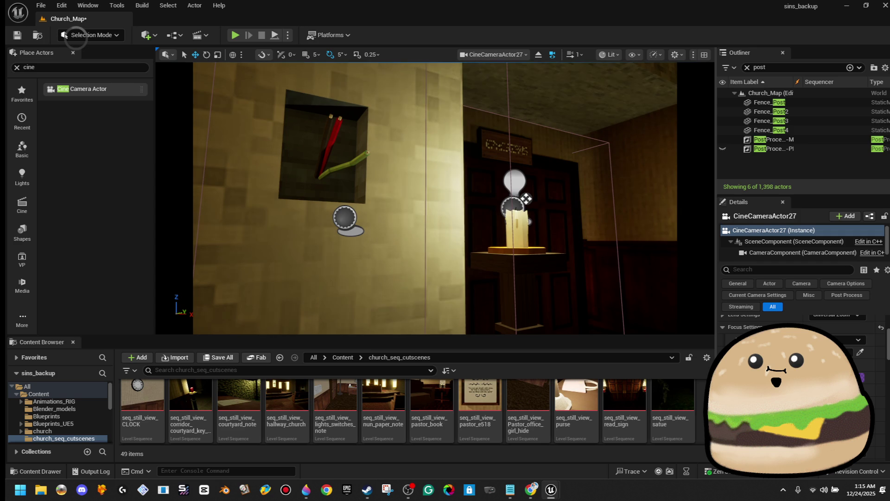
key(Down)
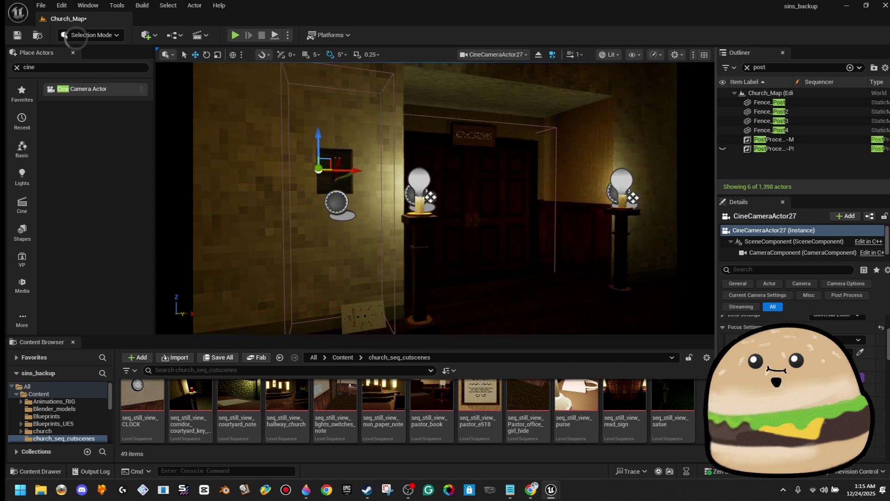
key(Right)
key(Down)
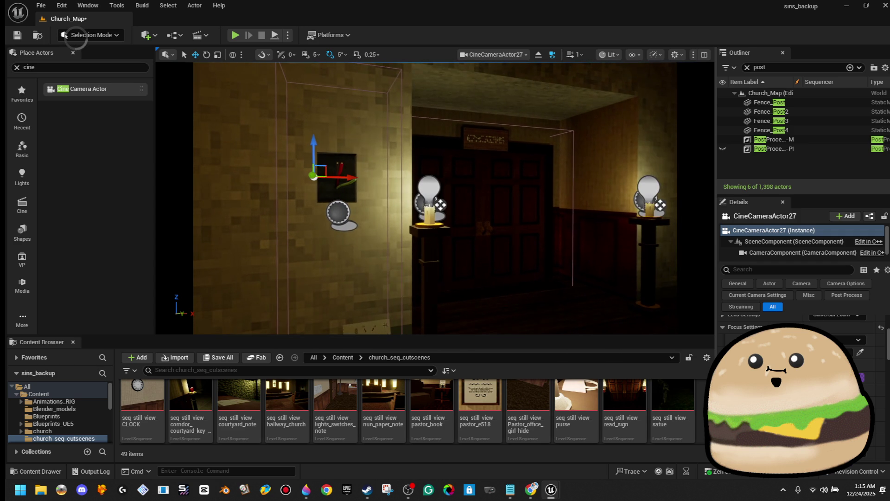
Delete the red candle from the nearer pedestal and lower the camera view.
click(429, 204)
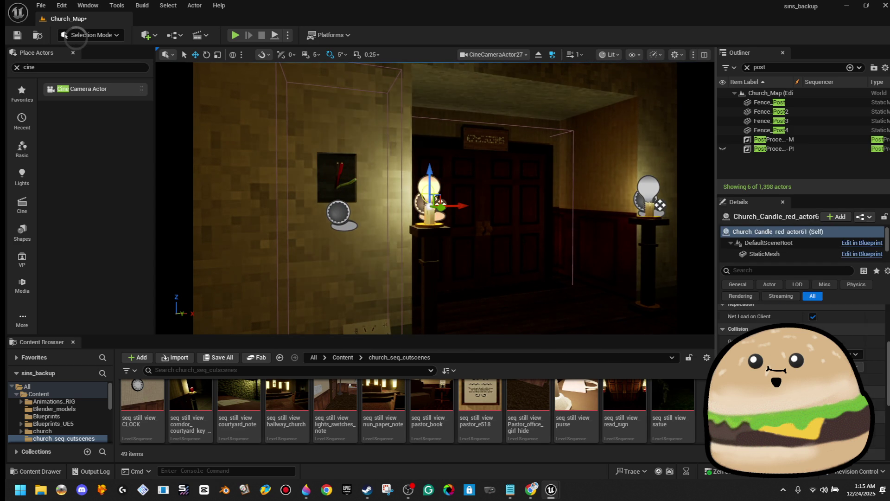
key(Delete)
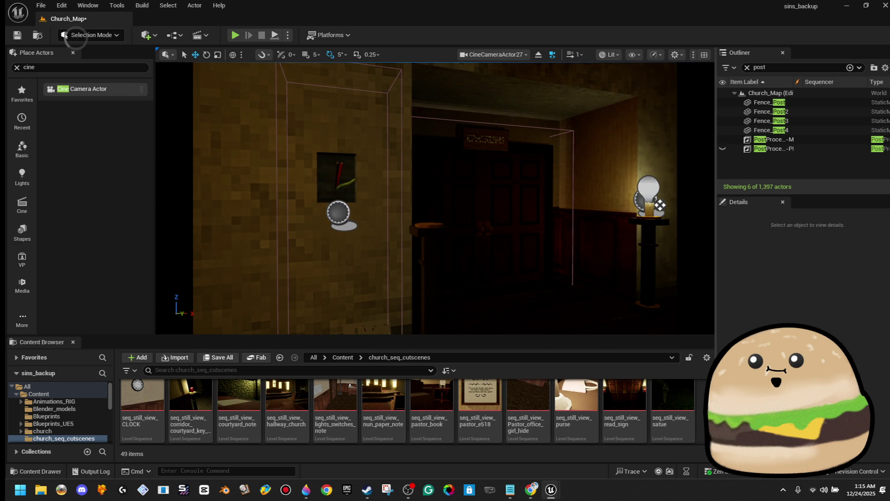
key(Page_Down)
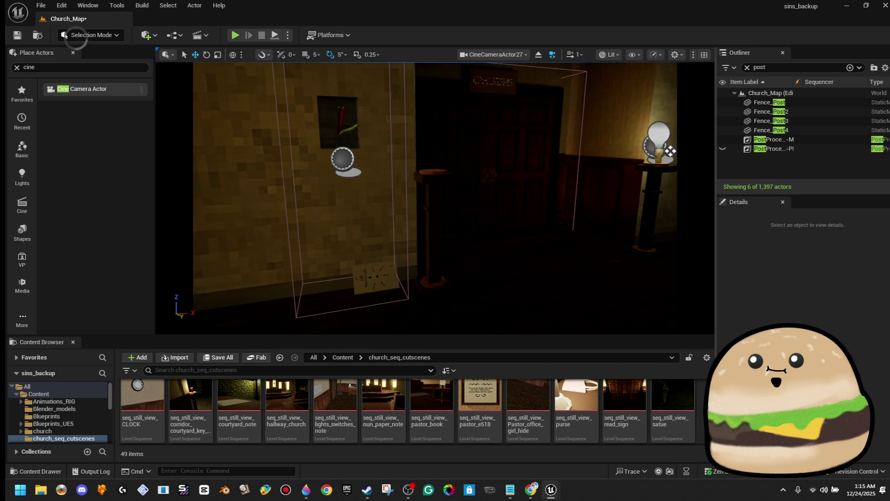
Try tilting and sliding the candle pedestal, undo back to upright, then select the trigger box.
key(ctrl+z)
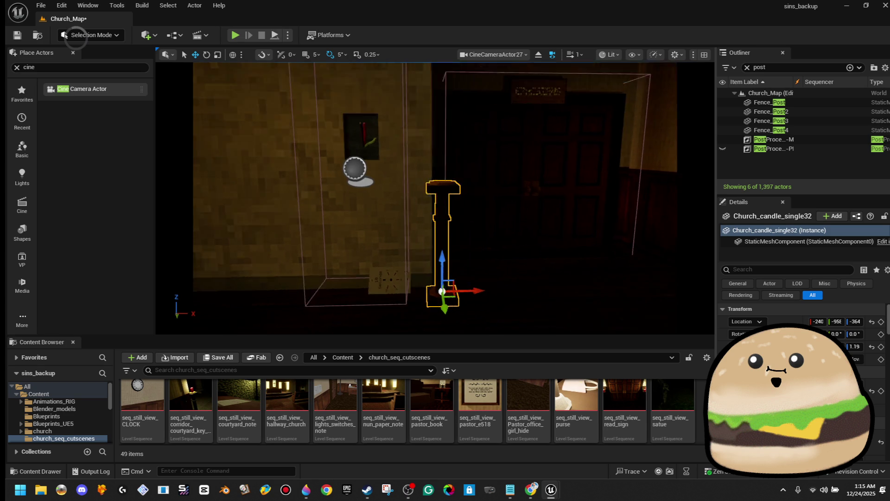
key(e)
key(ctrl+z)
key(ctrl+z)
key(ctrl+z)
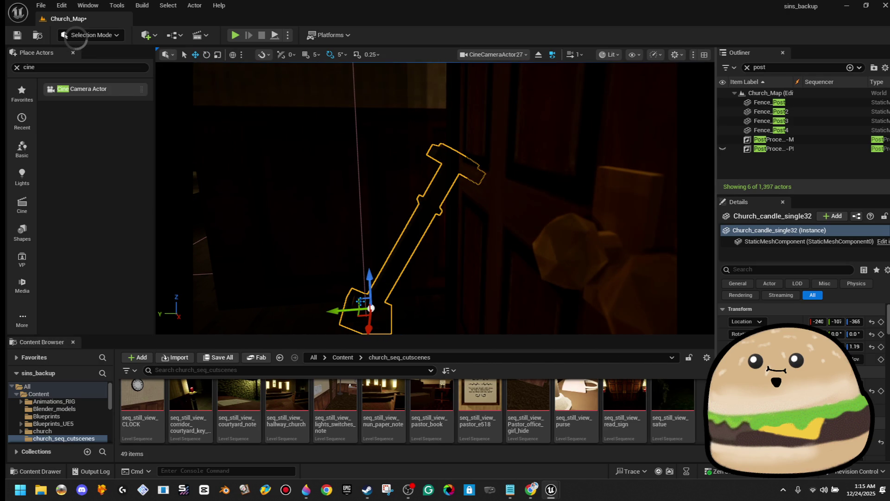
drag(323, 312, 301, 304)
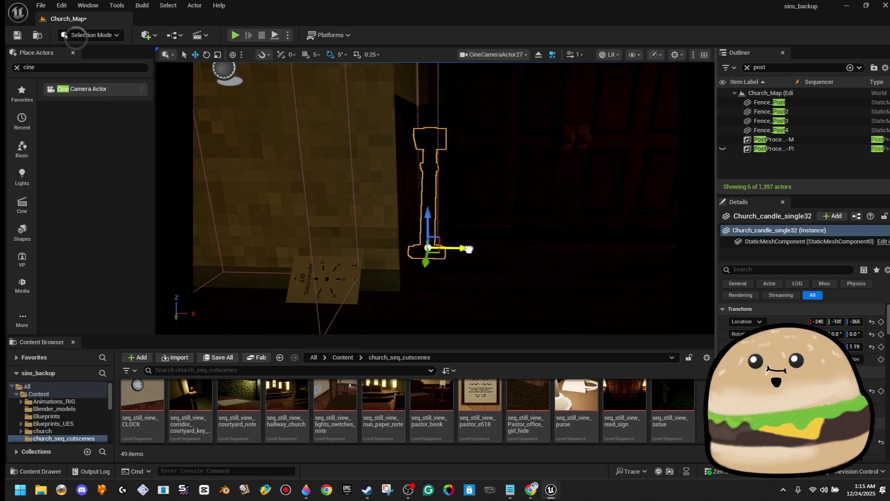
key(ctrl+z)
key(ctrl+z)
key(ctrl+z)
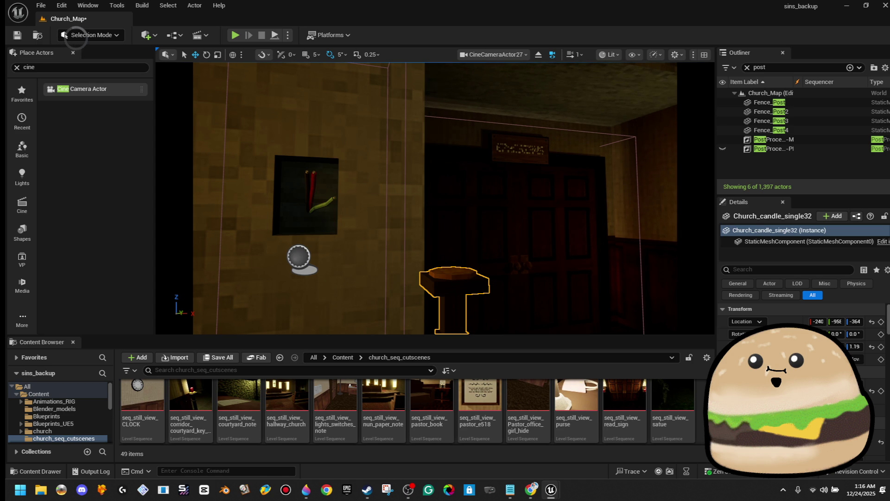
key(Escape)
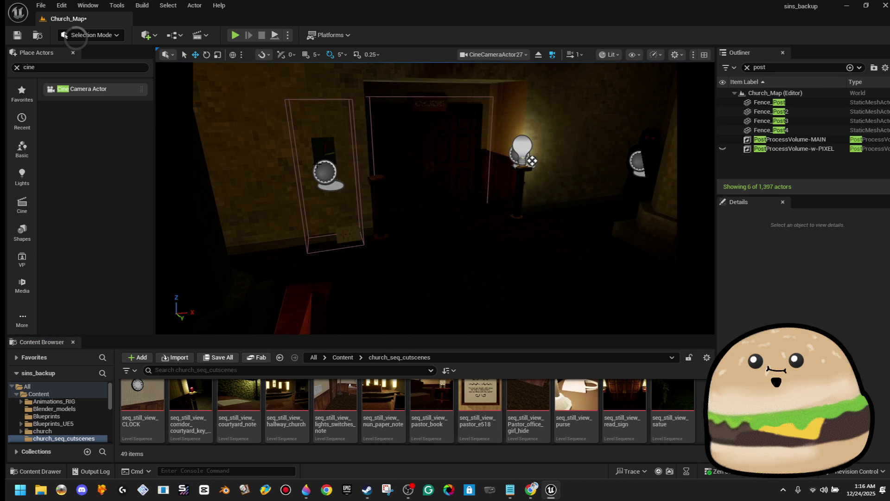
click(325, 172)
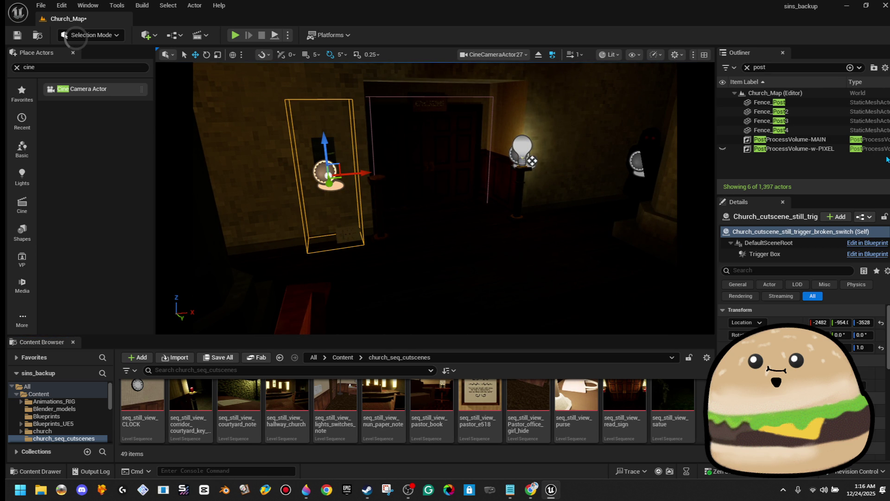
Open the trigger's blueprint and search widget classes for 'church', leaving the class unchanged.
click(867, 254)
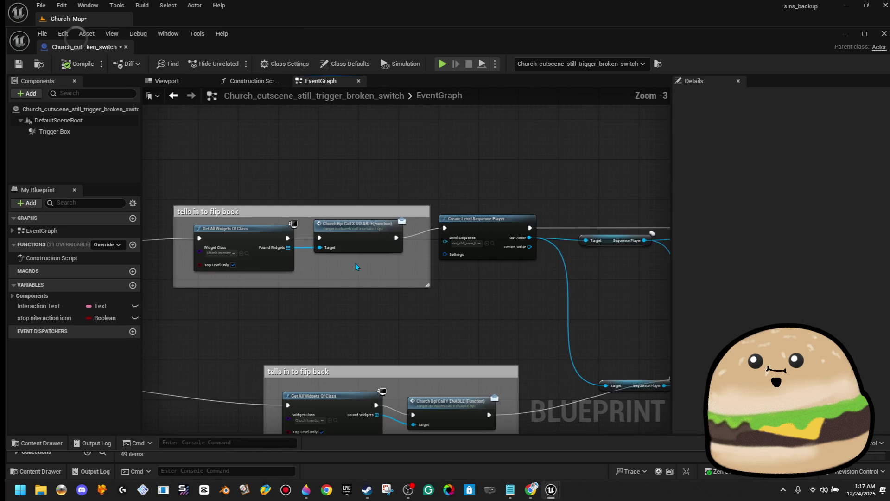
click(348, 250)
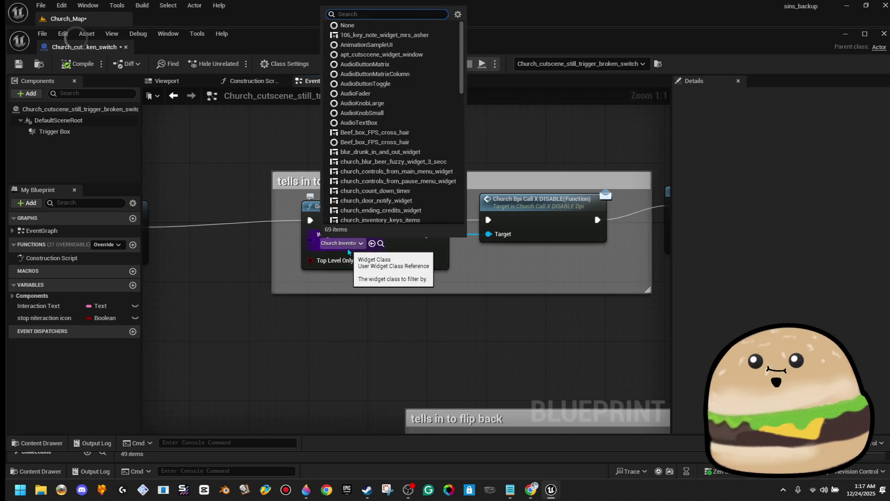
text(churc)
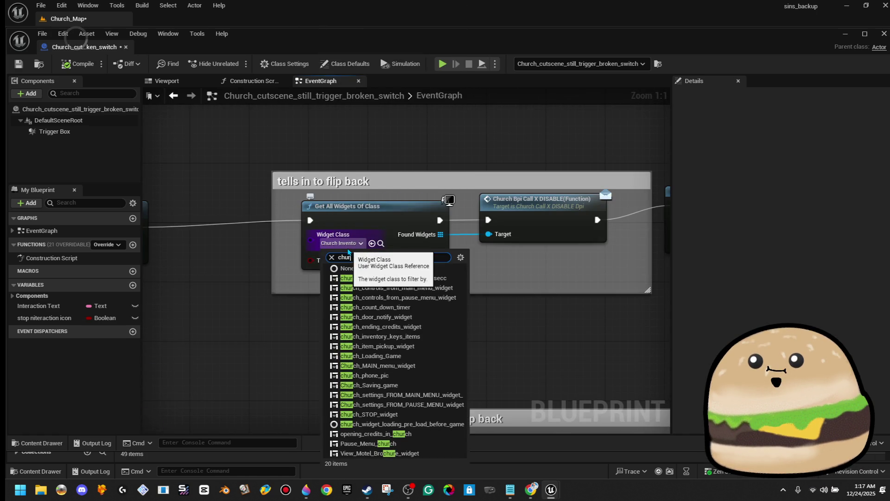
text(h)
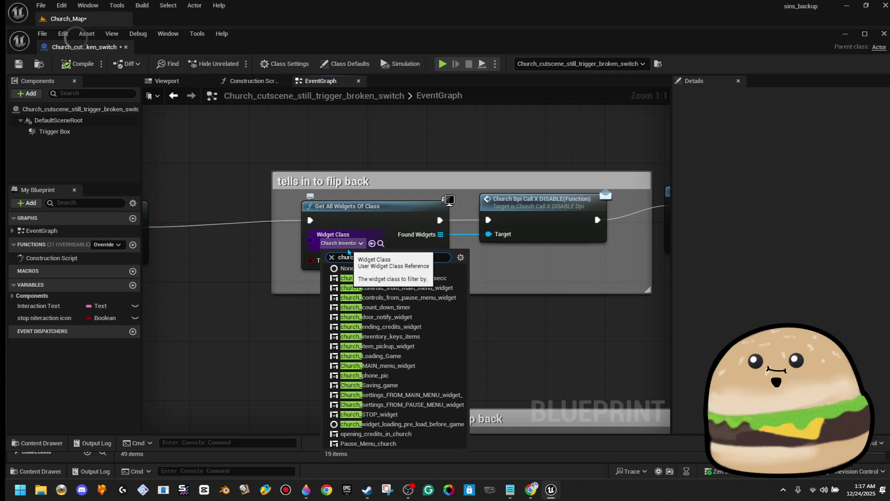
click(410, 123)
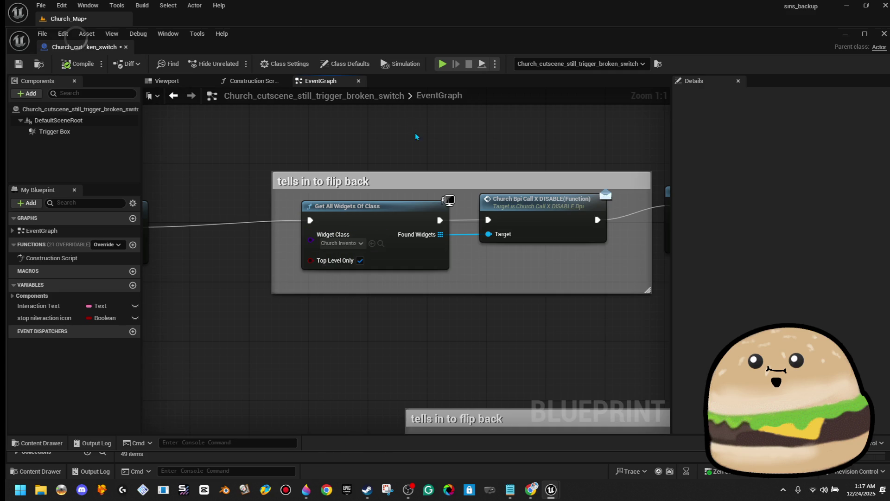
Survey the event graph's BeginPlay, Sequence, Do Once and X DISABLE nodes, then close the blueprint.
scroll(414, 133, down, 5)
mouse_move(321, 172)
mouse_down()
mouse_move(527, 282)
mouse_move(529, 317)
mouse_move(507, 312)
mouse_move(460, 324)
mouse_move(355, 327)
mouse_up()
scroll(428, 220, up, 5)
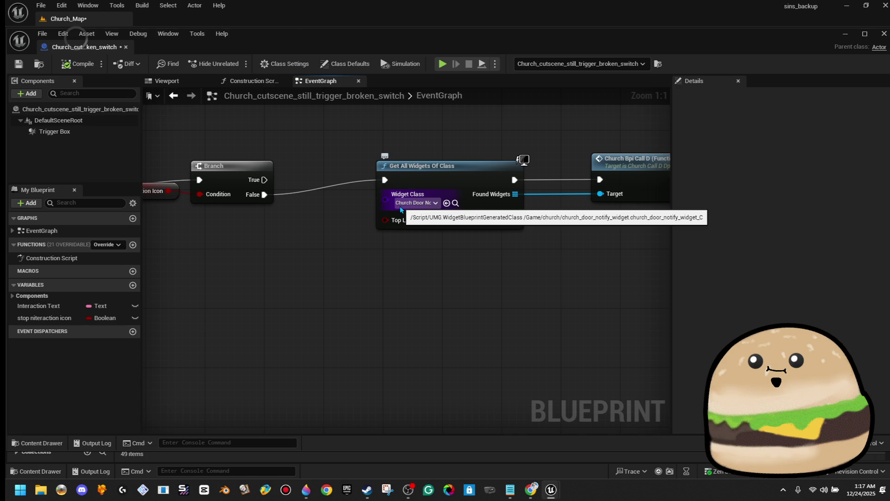
mouse_move(530, 247)
mouse_down()
mouse_move(477, 279)
mouse_move(472, 212)
mouse_up()
scroll(477, 278, down, 6)
scroll(382, 209, up, 5)
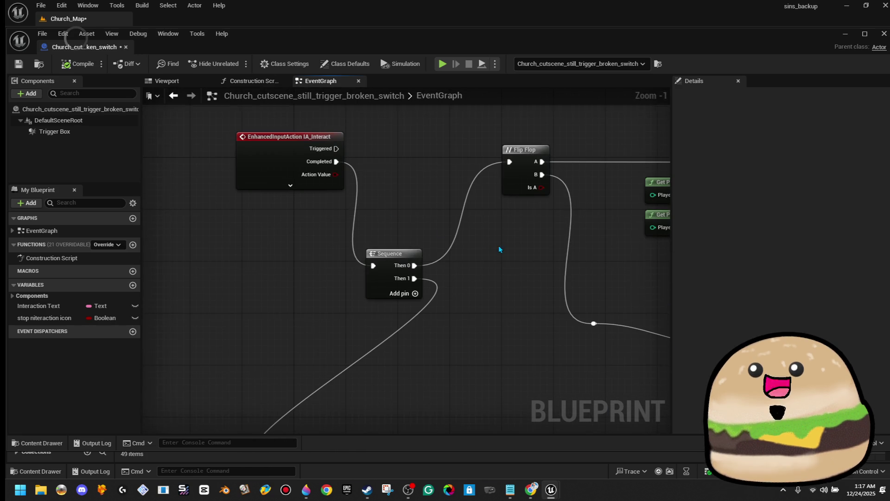
drag(499, 248, 311, 119)
mouse_move(361, 304)
mouse_down()
mouse_move(468, 254)
mouse_move(214, 348)
mouse_up()
drag(523, 294, 171, 272)
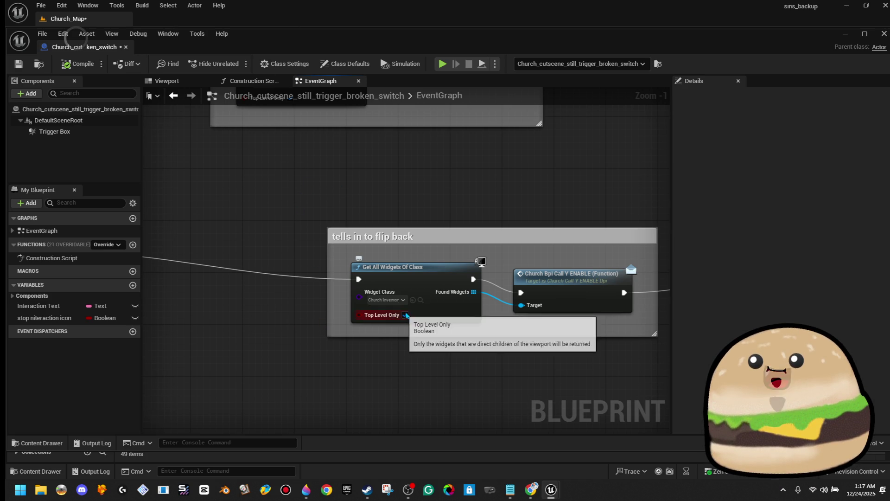
drag(401, 208, 391, 377)
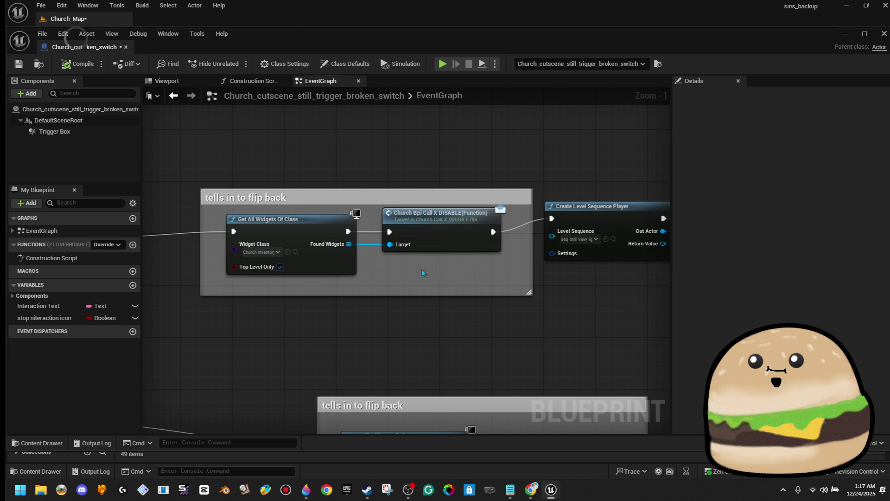
scroll(424, 271, down, 6)
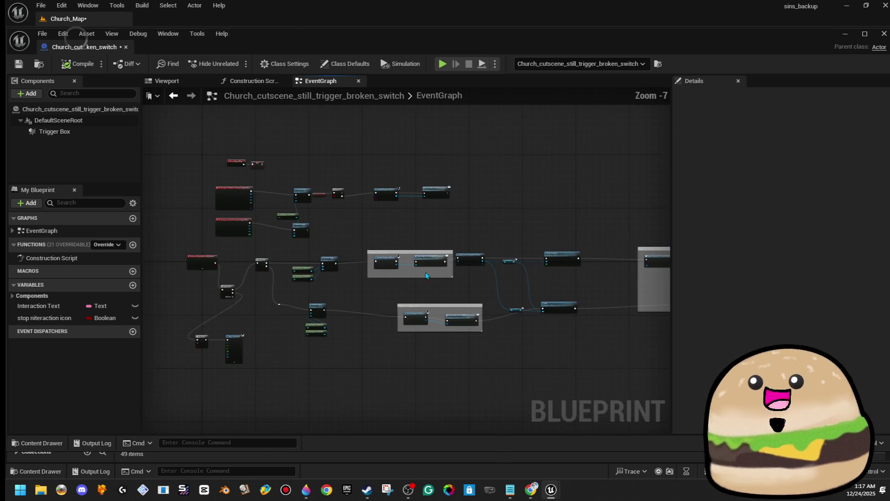
click(126, 47)
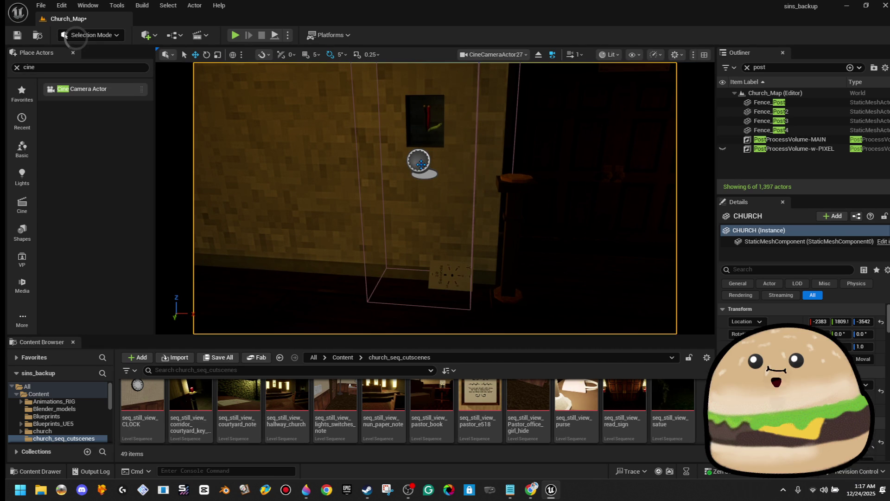
Recheck the trigger blueprint's Enable Input, Branch and Church Bpi Call nodes, then bring up the viewport actor menu.
key(ctrl+z)
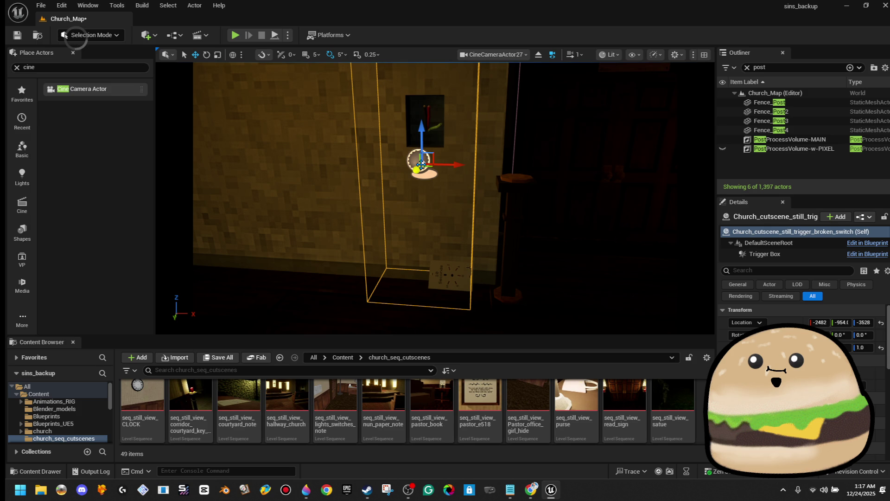
click(863, 248)
scroll(571, 327, up, 5)
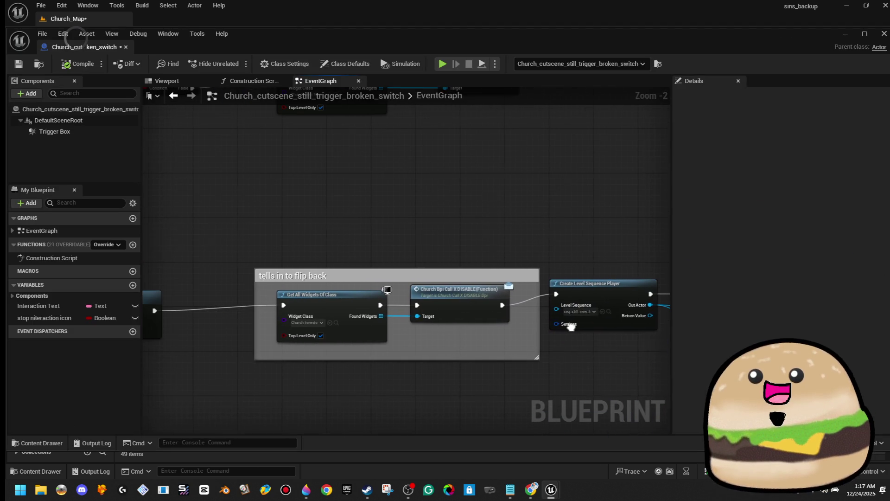
mouse_move(482, 327)
mouse_down()
mouse_move(668, 353)
mouse_move(726, 405)
mouse_move(881, 429)
mouse_move(733, 437)
mouse_up()
drag(394, 53, 305, 49)
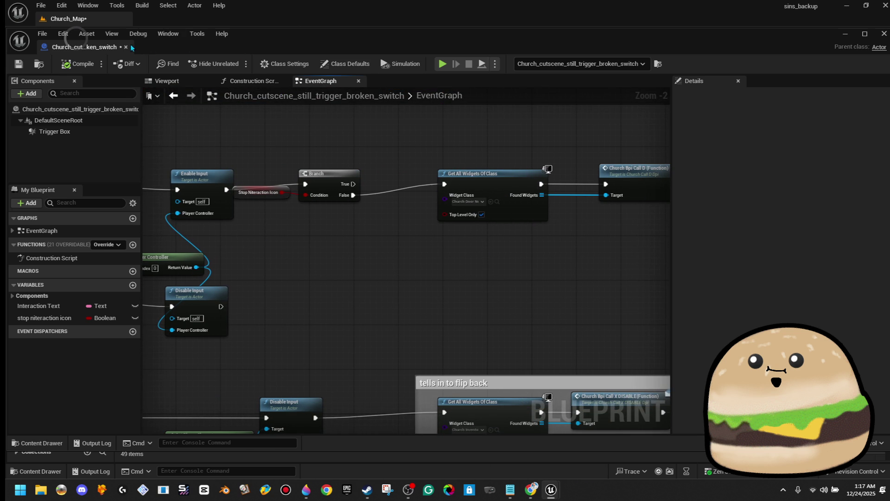
click(125, 47)
right_click(523, 160)
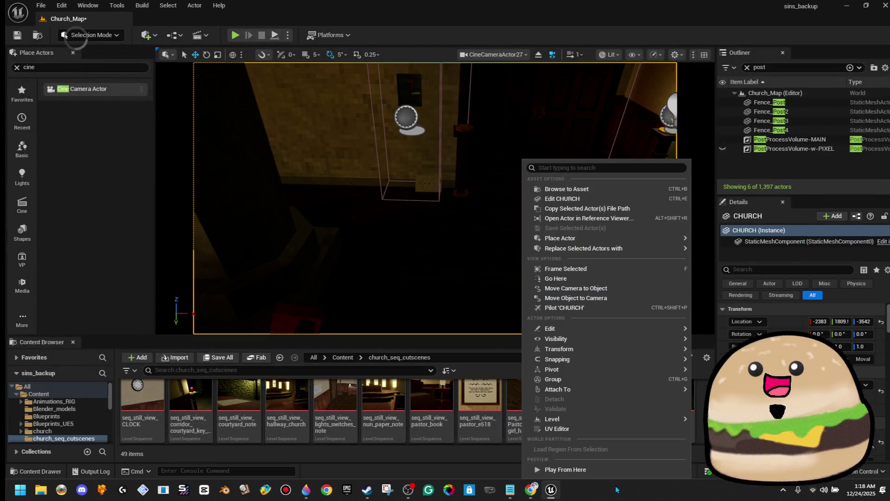
Play from beside the wall switch, press E twice to trigger the broken-switch cutscene, then stop.
click(608, 468)
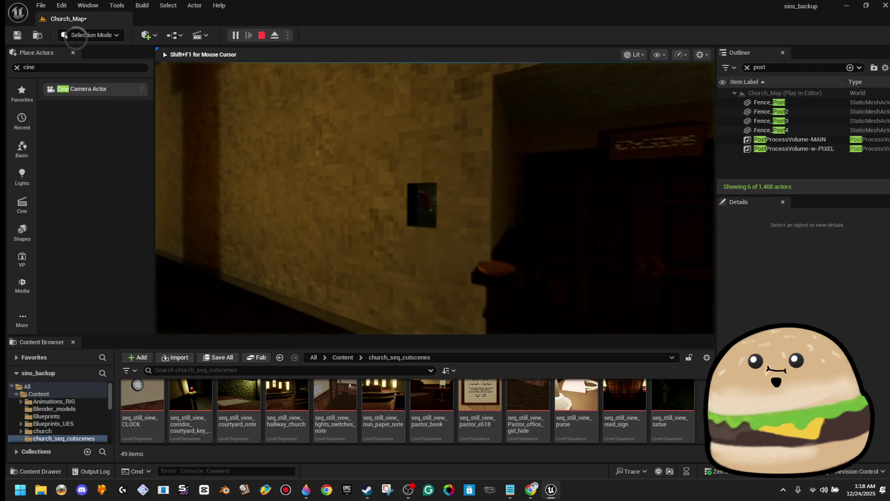
key(e)
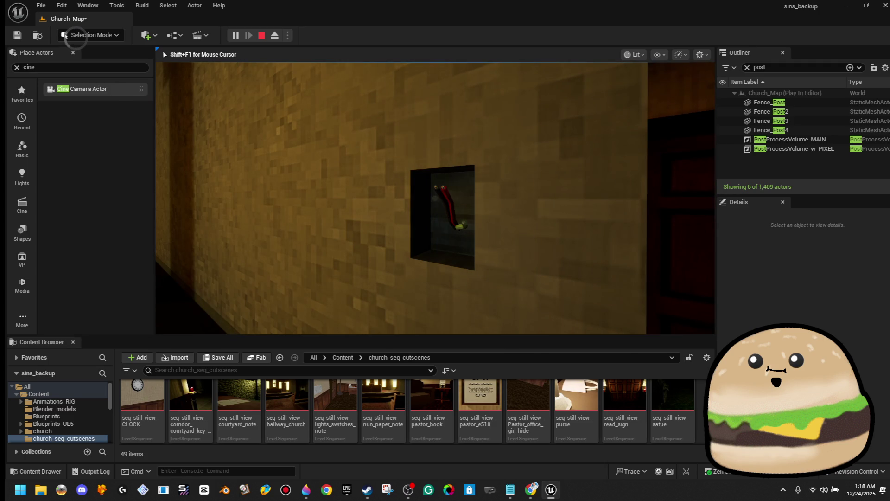
key(e)
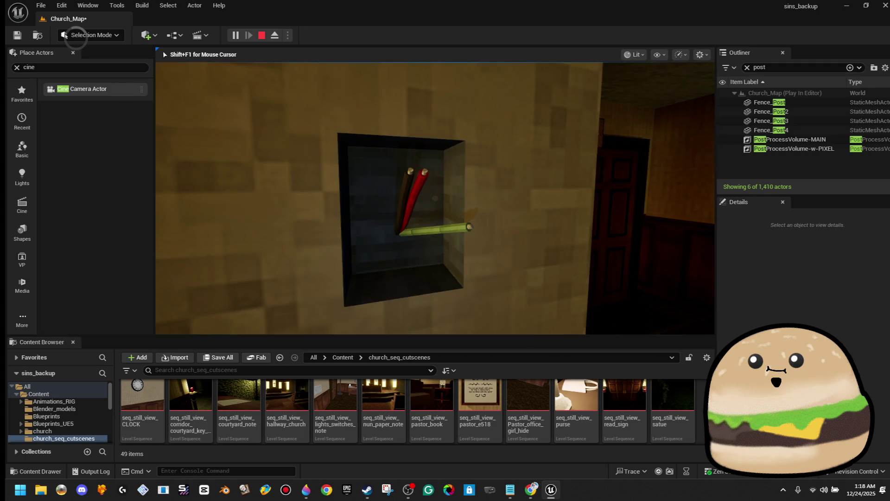
key(Escape)
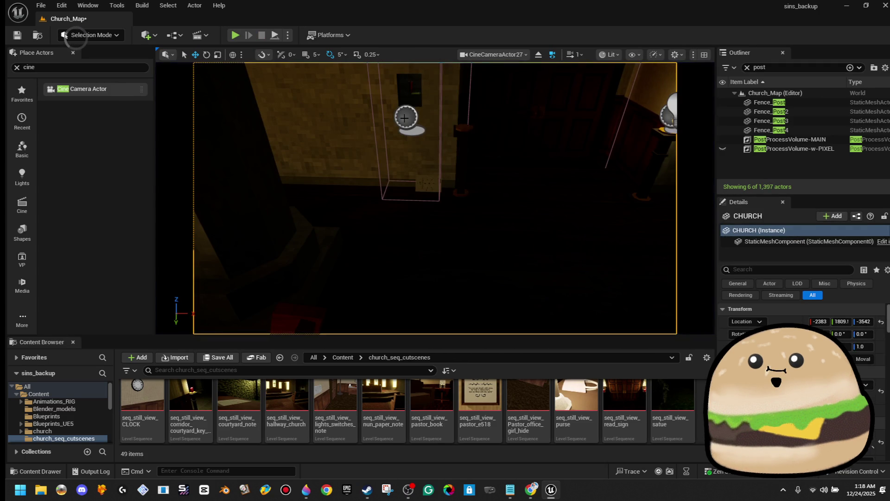
right_click(405, 118)
Open the trigger's Blueprint and pan the graph to the Create Level Sequence Player node.
click(468, 158)
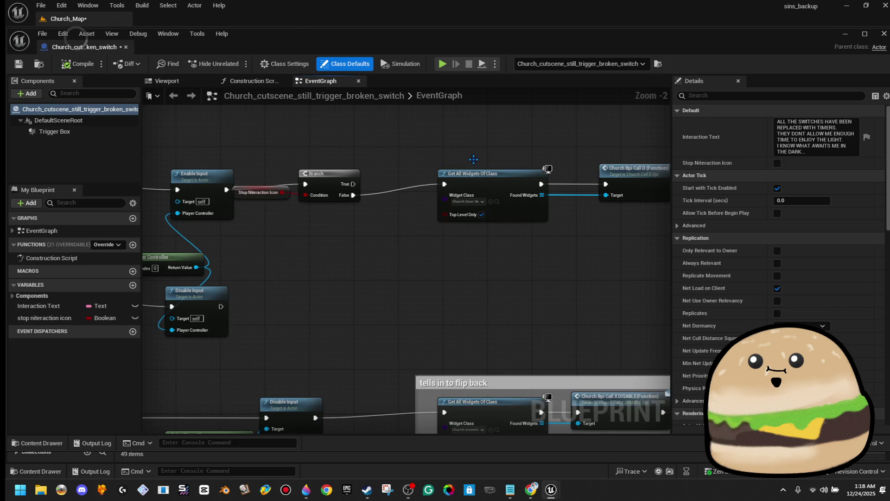
scroll(378, 291, down, 3)
scroll(604, 277, up, 5)
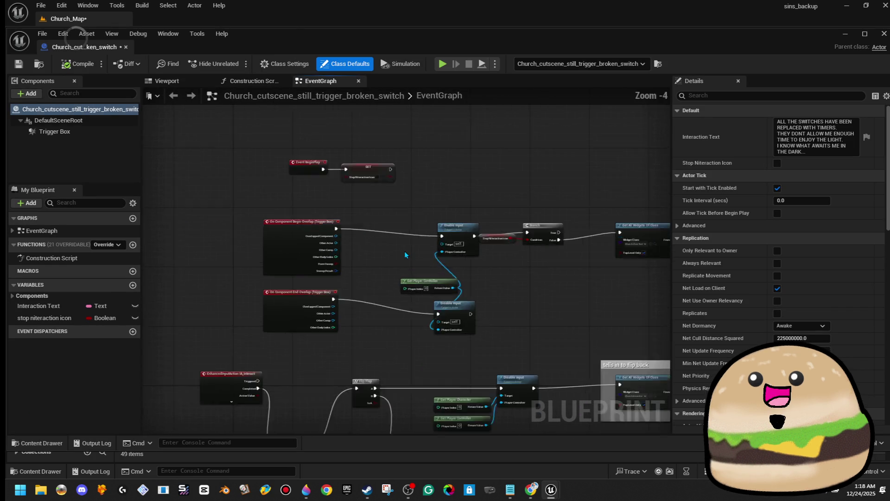
drag(604, 278, 358, 251)
drag(523, 264, 298, 265)
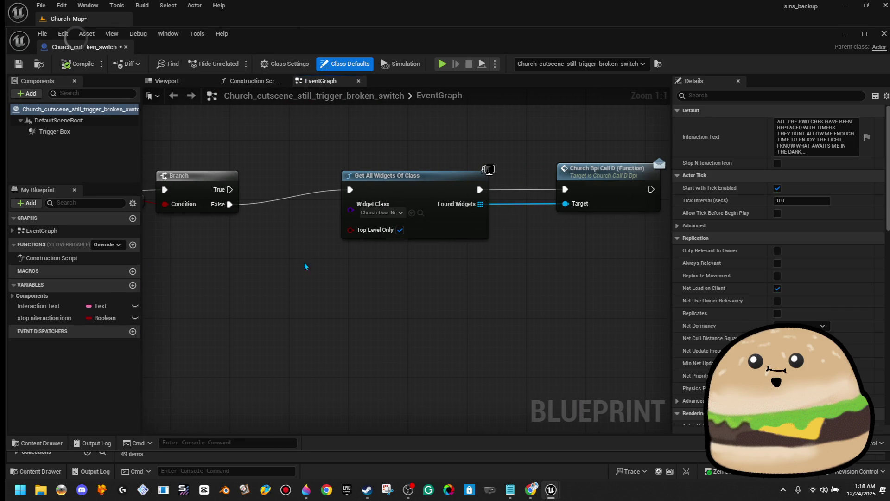
scroll(396, 236, down, 2)
mouse_move(461, 291)
mouse_down()
mouse_move(499, 142)
mouse_move(566, 95)
mouse_up()
drag(383, 294, 299, 274)
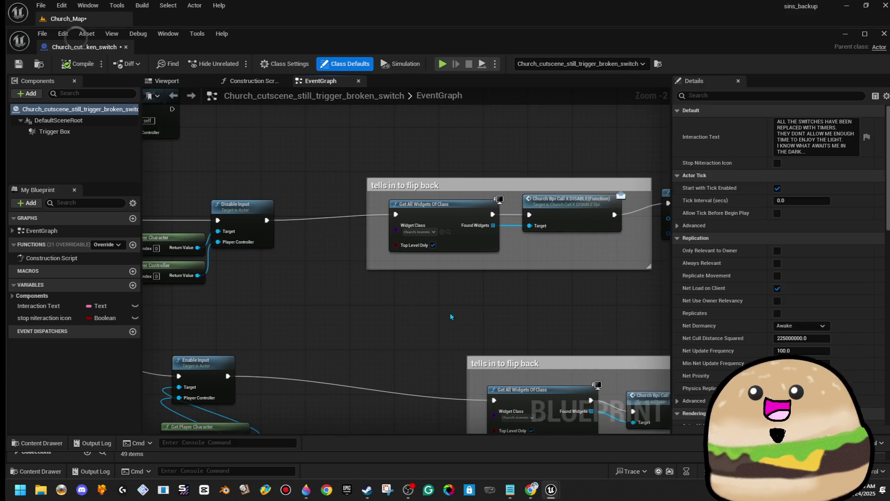
drag(447, 311, 325, 181)
drag(658, 167, 298, 197)
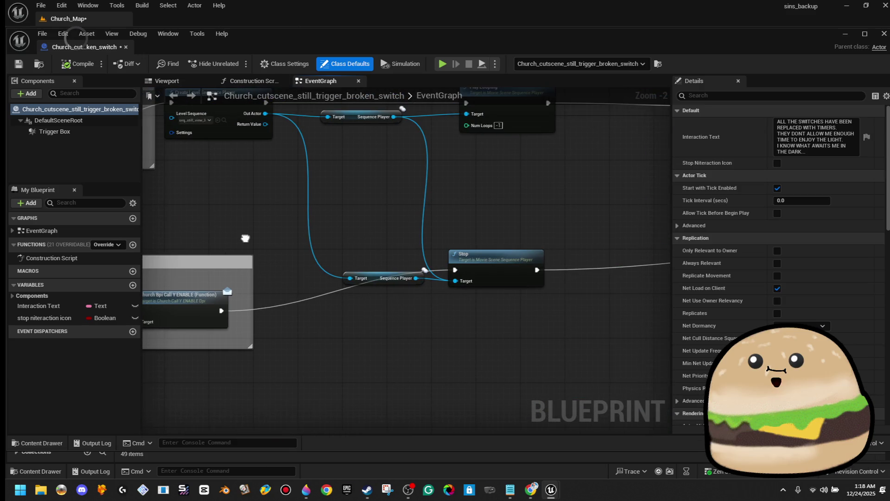
drag(489, 197, 544, 243)
scroll(544, 244, up, 2)
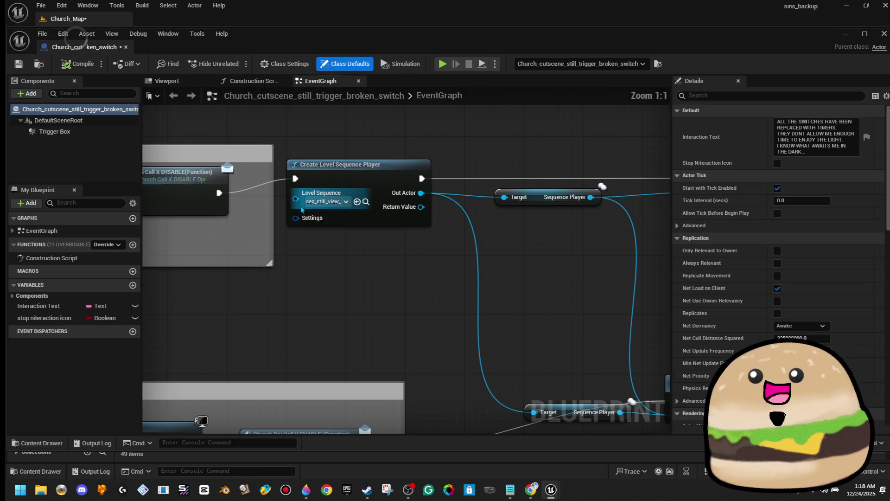
Set the node's Level Sequence to seq_still_view_broken_Switch and save the Blueprint.
click(328, 204)
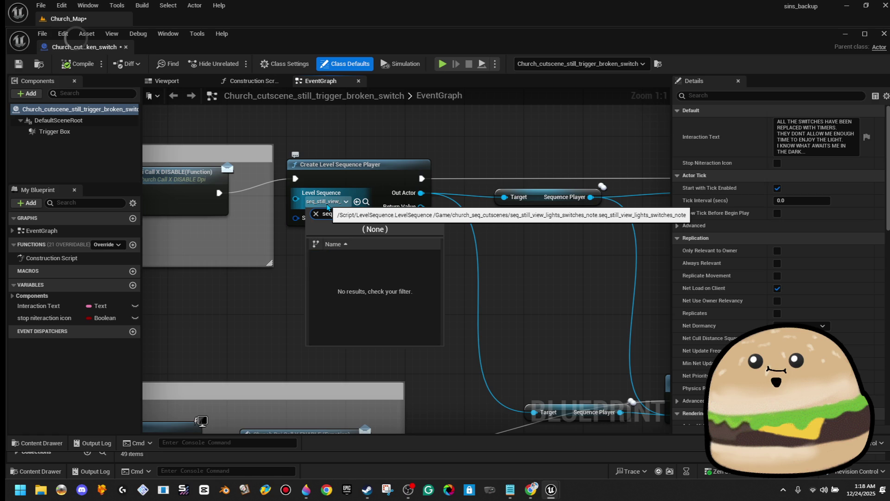
text(broke)
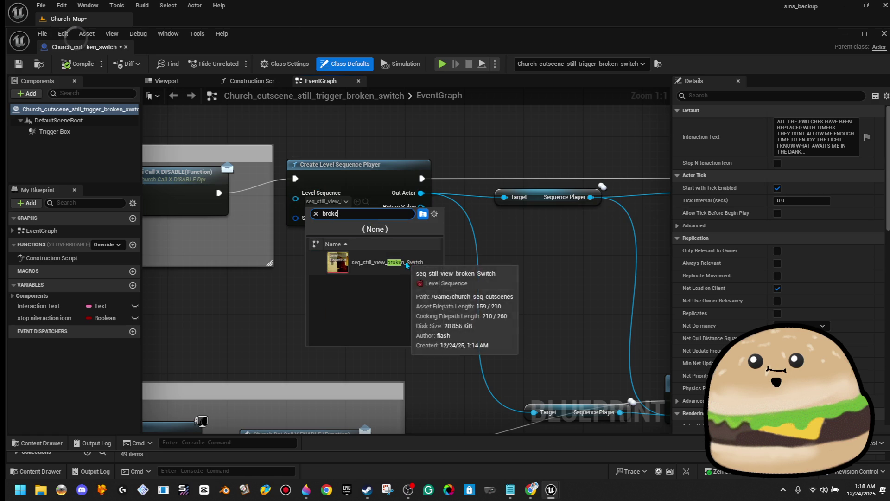
click(353, 262)
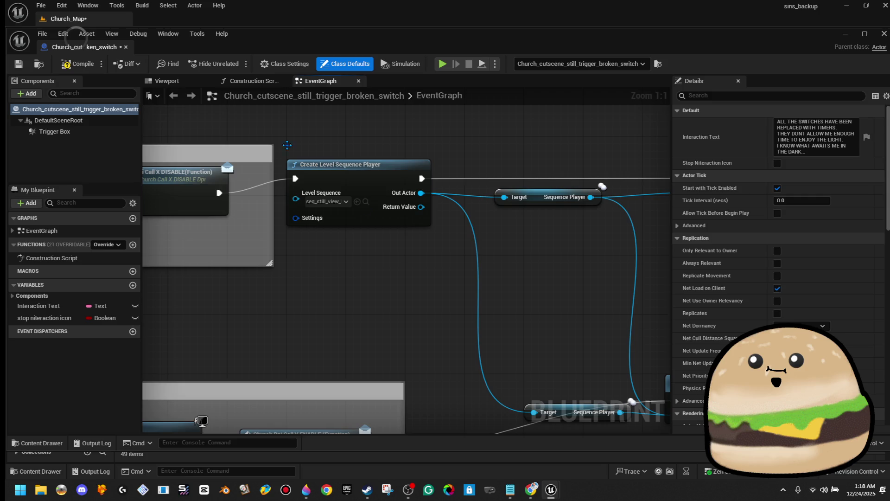
click(19, 63)
Return to Church_Map and play the level from this spot.
click(139, 21)
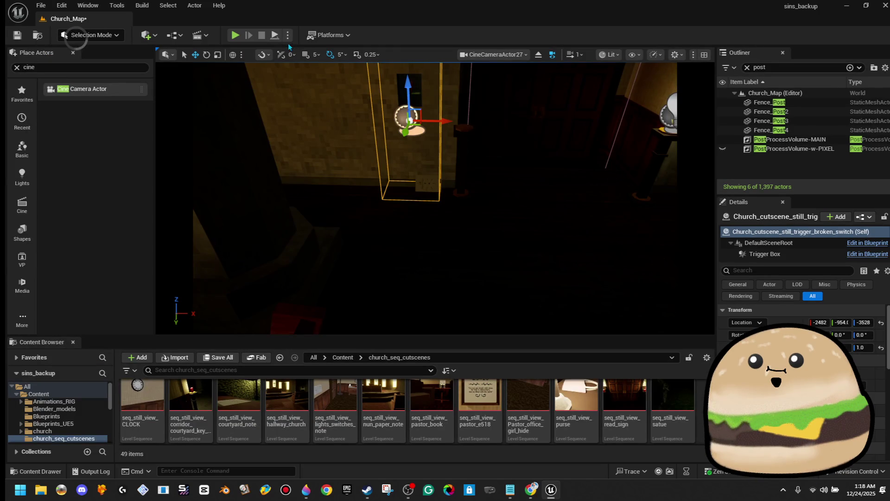
right_click(502, 160)
click(539, 296)
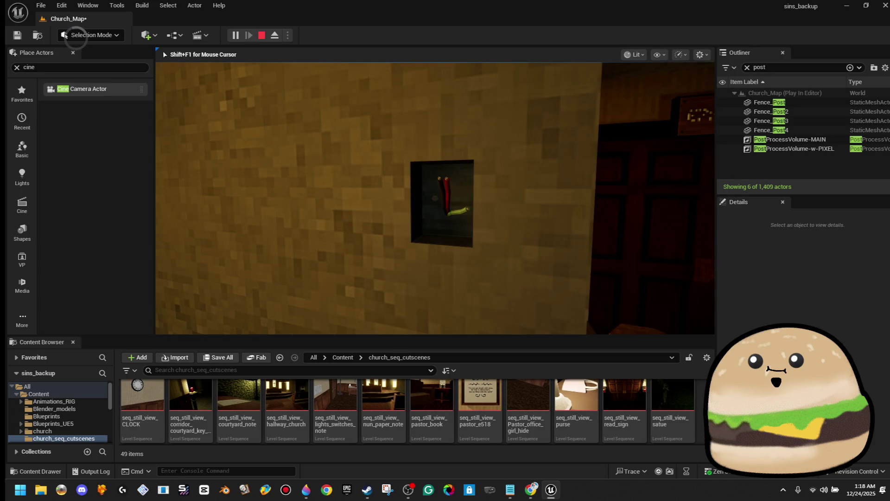
Stop the play session and select the broken-switch trigger box over the wall switch.
key(Escape)
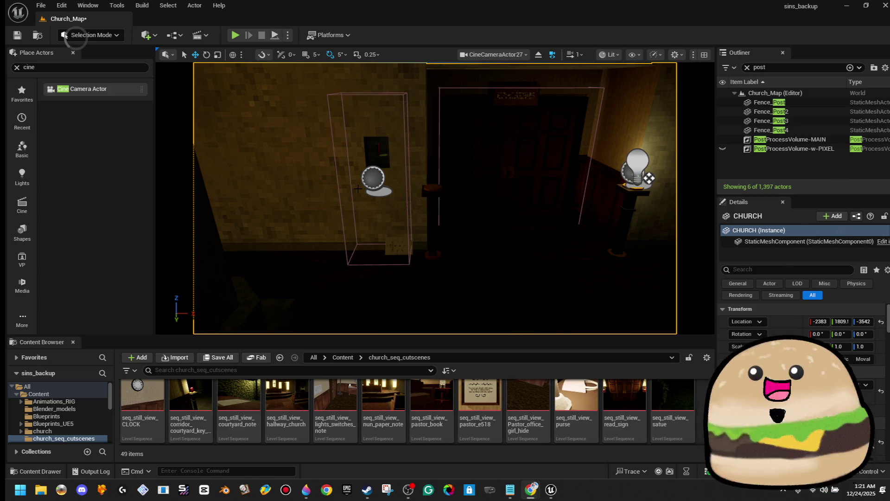
click(435, 183)
In the trigger's Blueprint, paste new wording over the uppercase Interaction Text default.
click(874, 248)
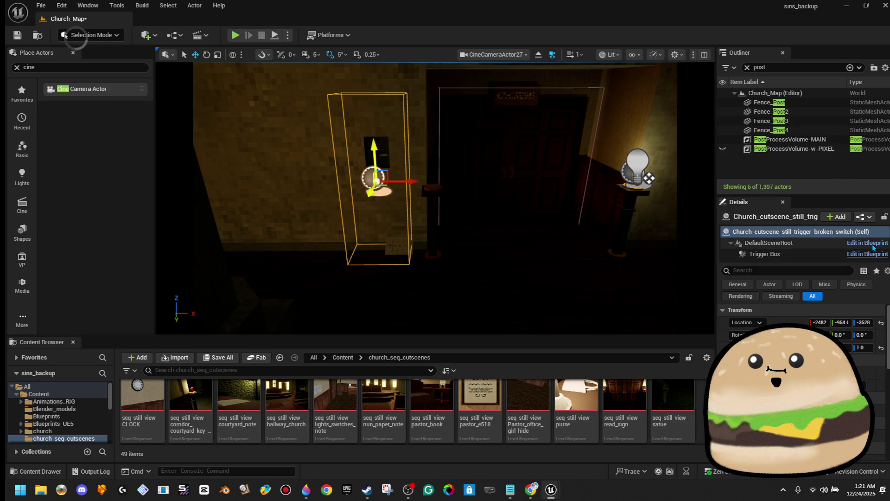
scroll(285, 229, up, 7)
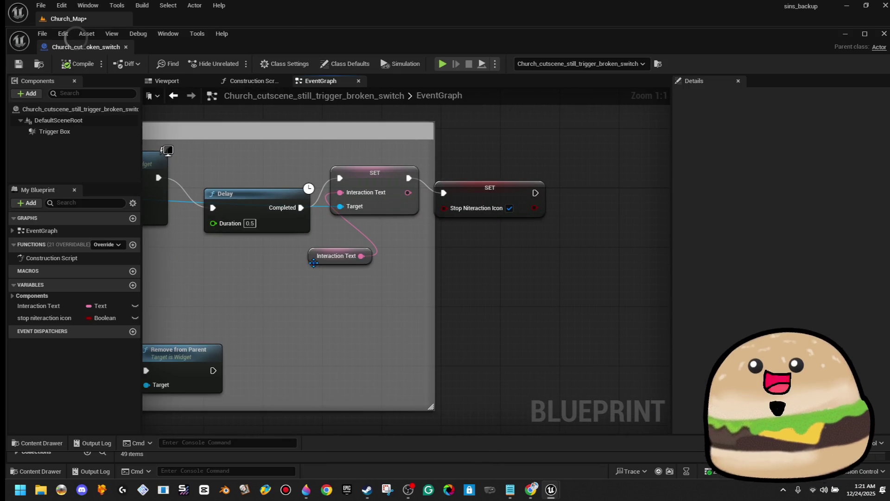
click(319, 256)
click(827, 303)
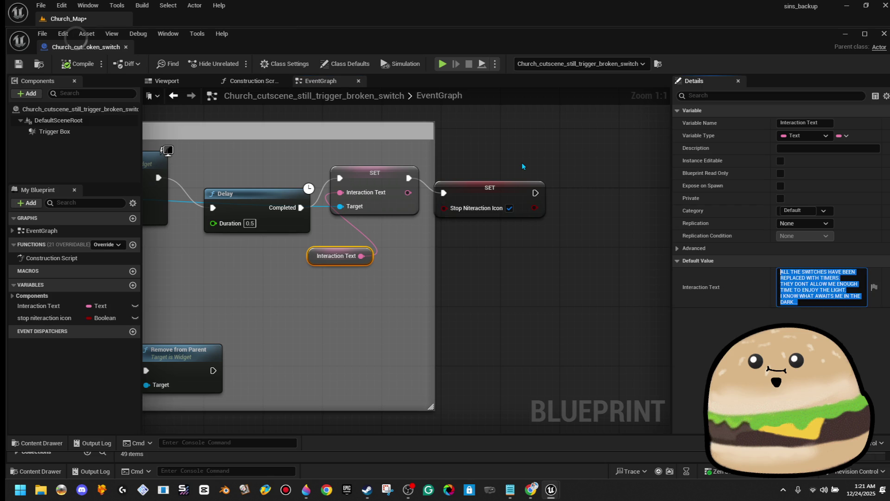
text(This switch is broken, and some hallways are blocked off. I'll have to pay attention to the signs to find ways around.)
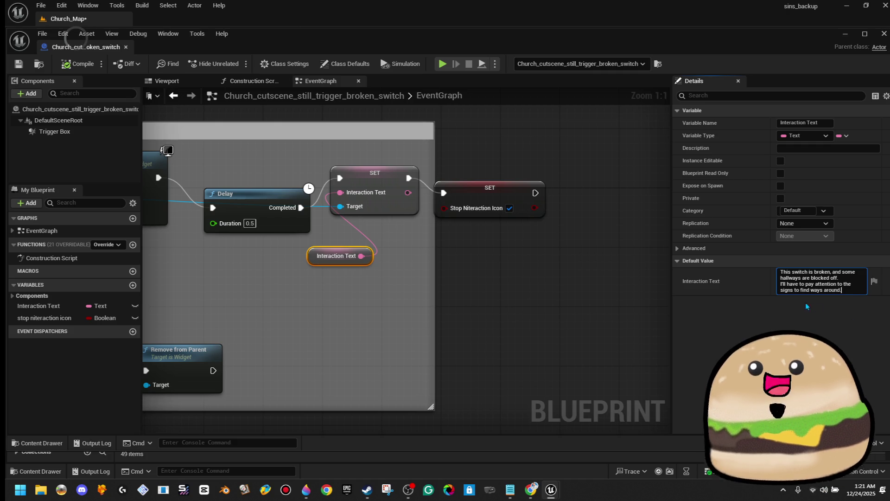
Reword the ending to 'keep an eye on the signs to help myself' navigate.
click(822, 289)
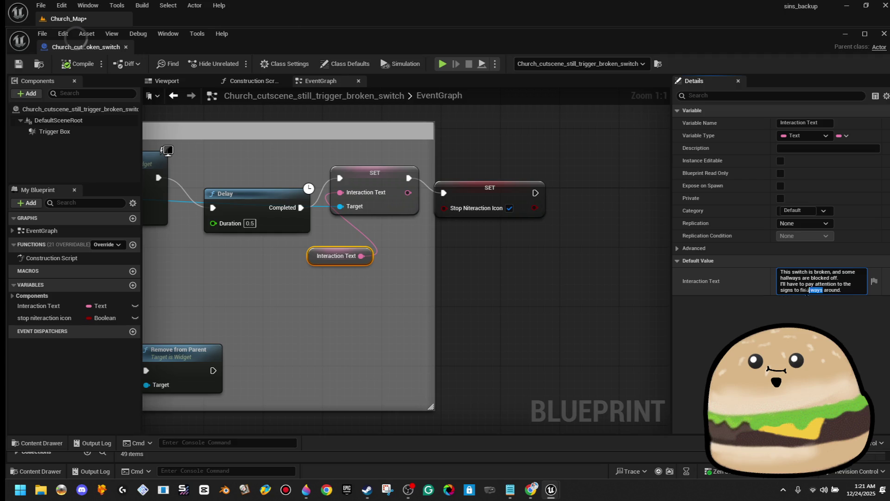
text(na)
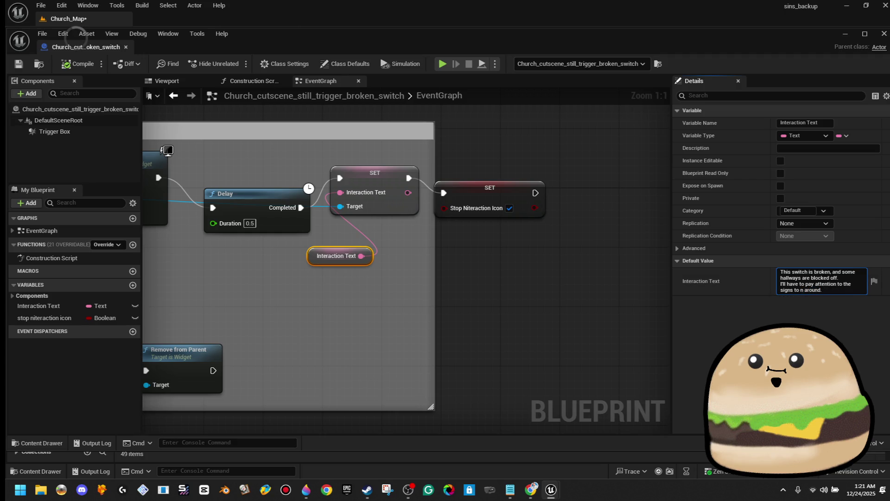
text(vi)
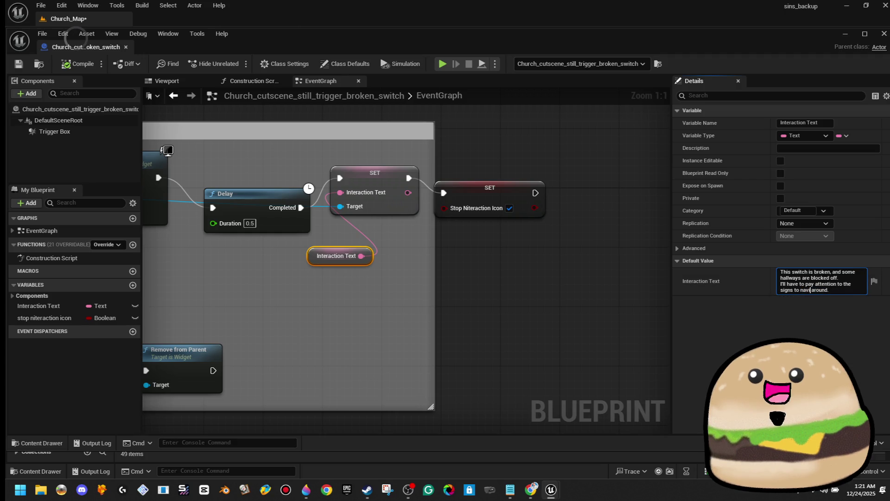
text(gate)
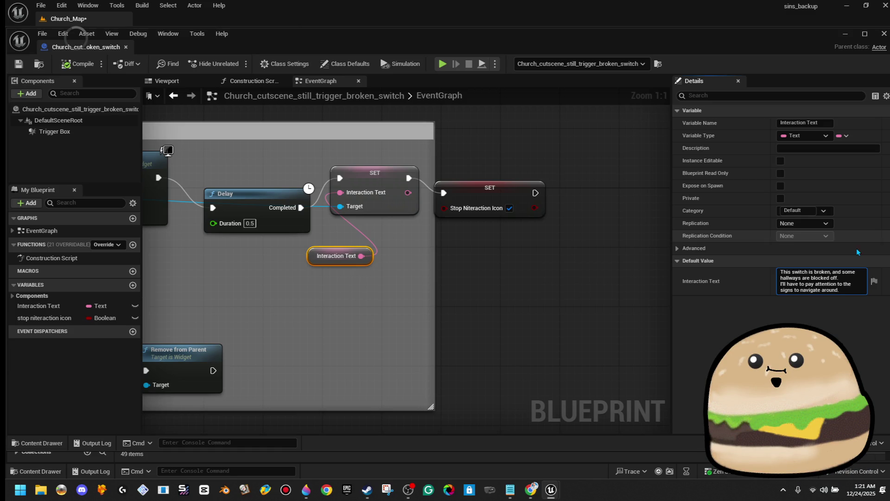
click(853, 288)
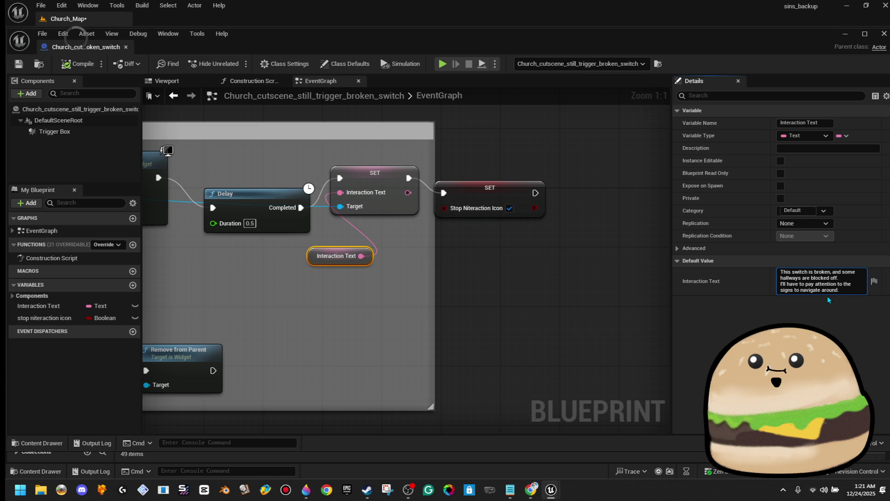
drag(787, 283, 814, 283)
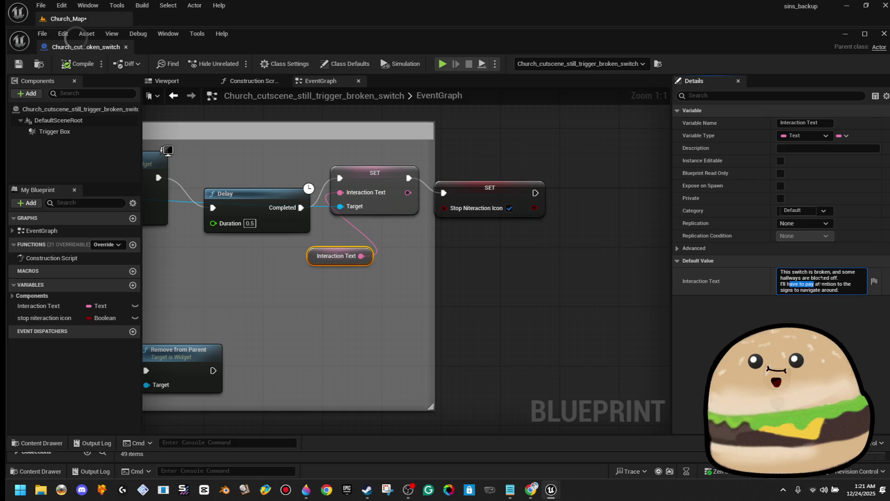
key(BackSpace)
key(BackSpace)
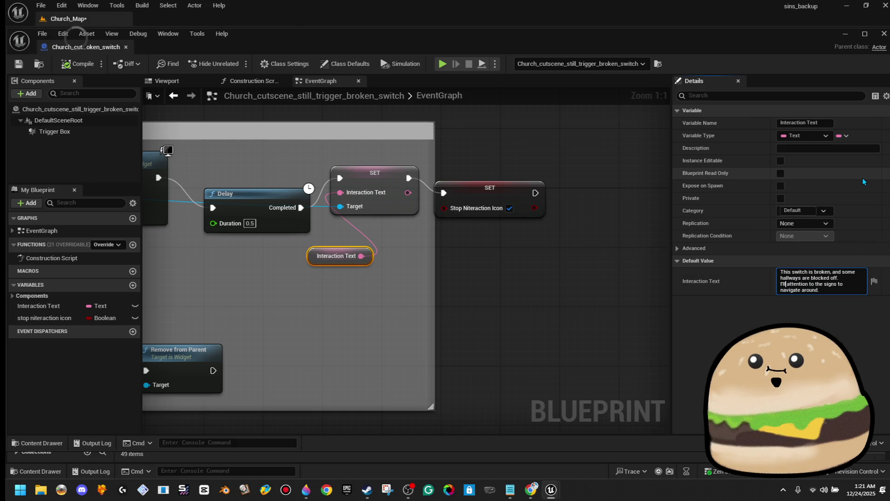
text(keye)
key(BackSpace)
key(BackSpace)
key(BackSpace)
text(ep an e)
text(ye on the signs to)
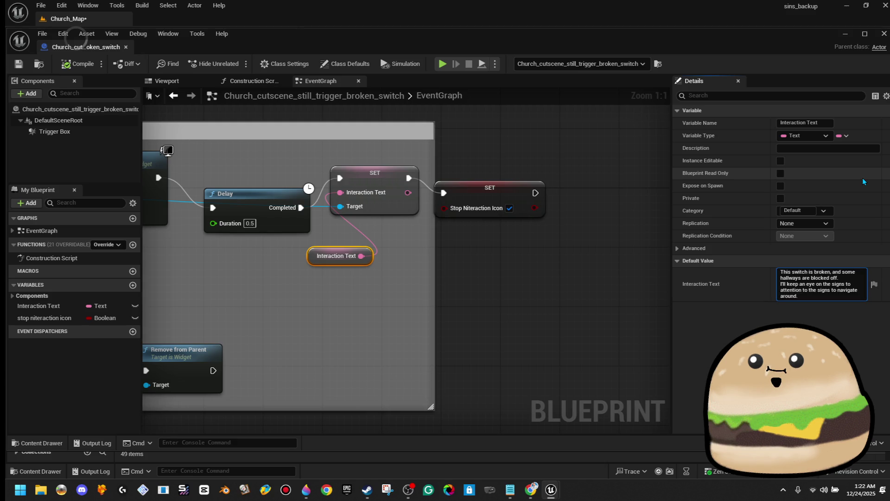
text( help myself)
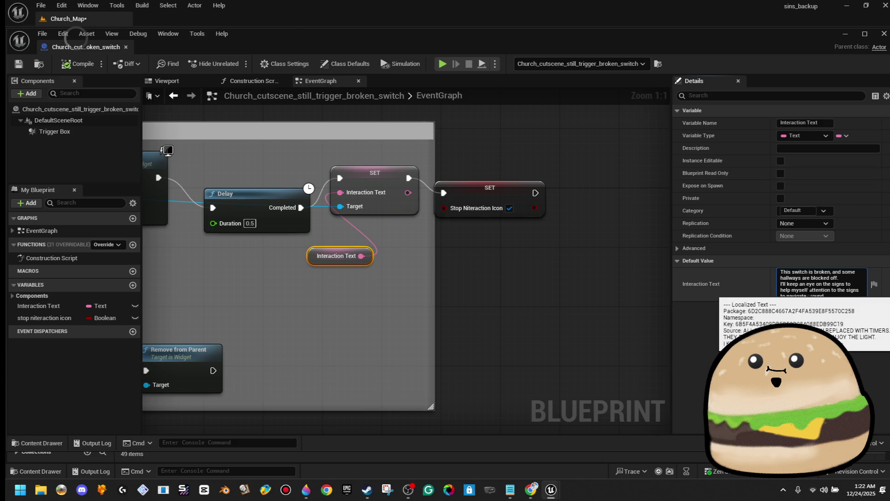
drag(809, 290, 867, 293)
Delete the leftover old wording, commit, then add 'hallway' and 'here.' to the text.
key(BackSpace)
click(860, 360)
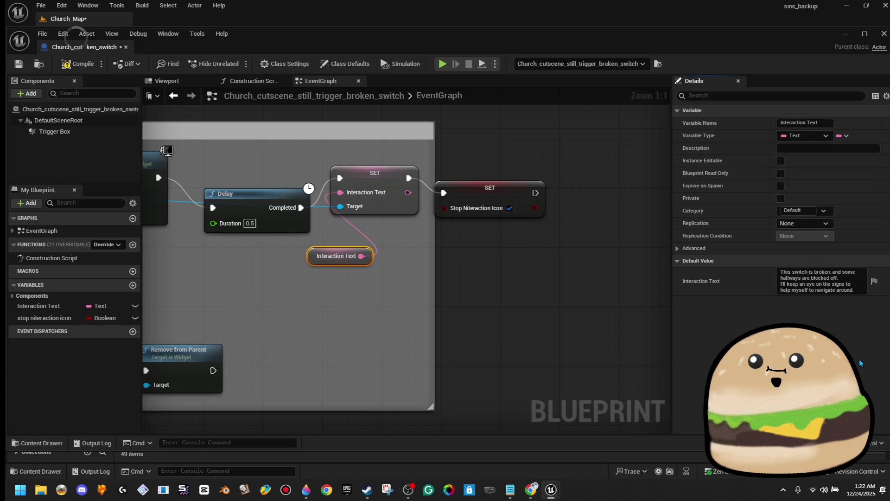
click(829, 291)
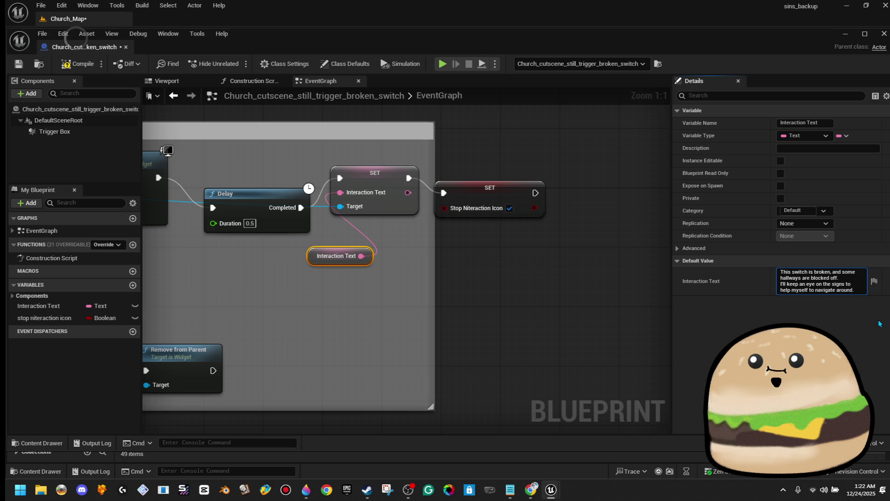
text(hallway)
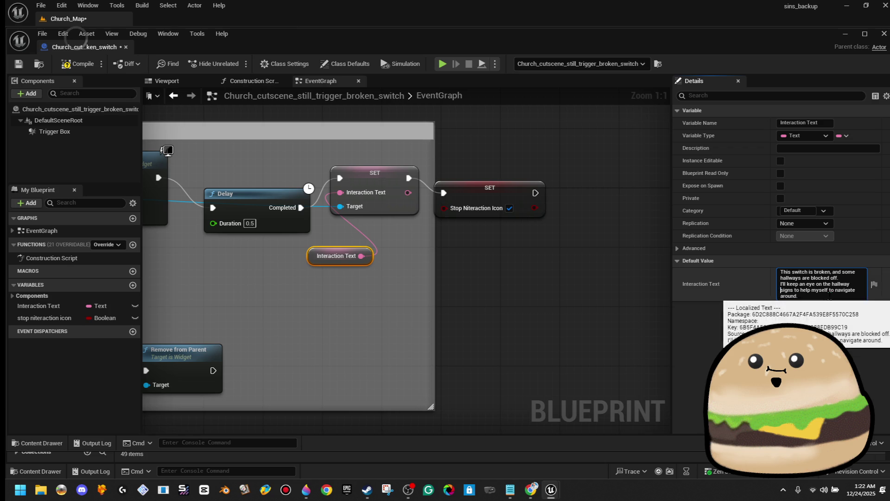
text(here.)
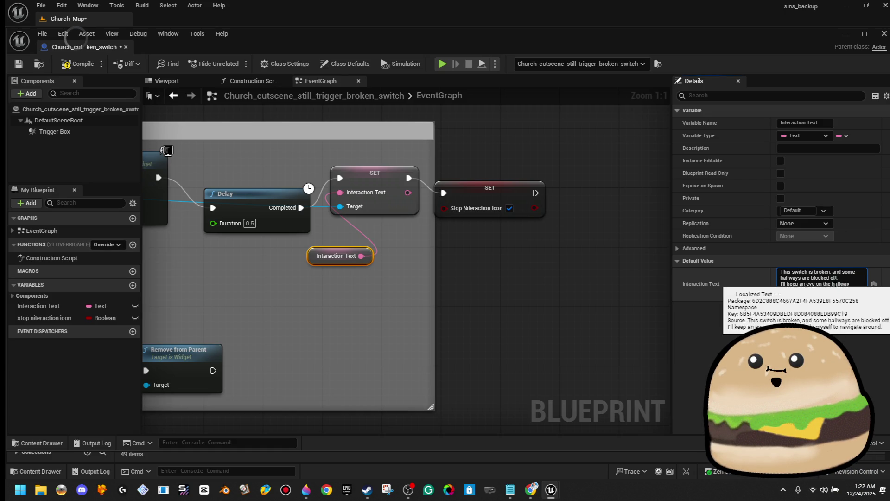
Remove the extra words 'to', 'hallway' and 'here', end with a period, and commit.
double_click(831, 290)
key(BackSpace)
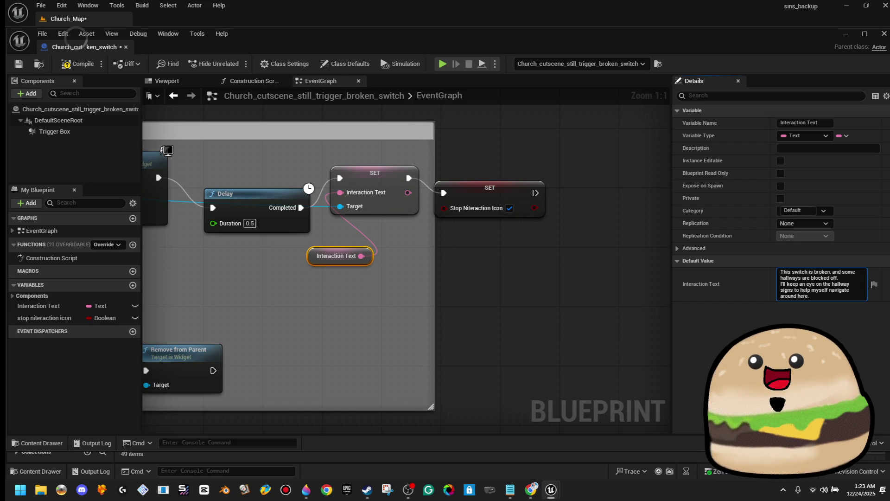
double_click(803, 297)
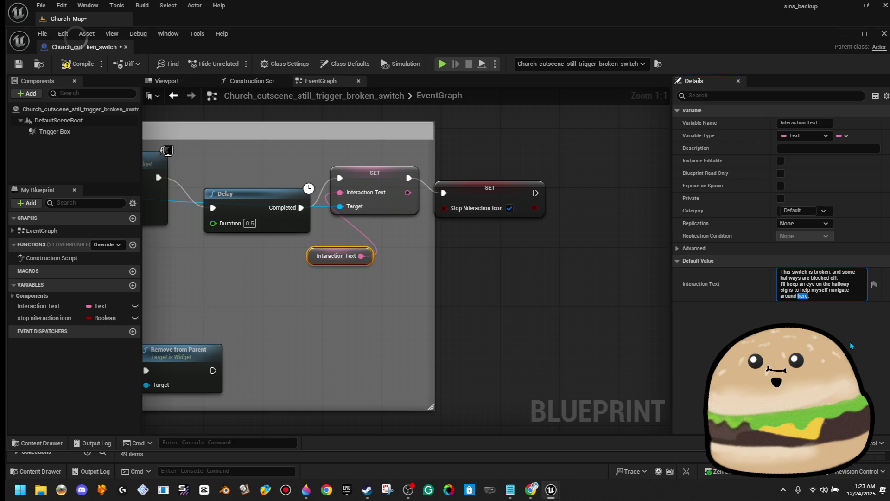
double_click(841, 283)
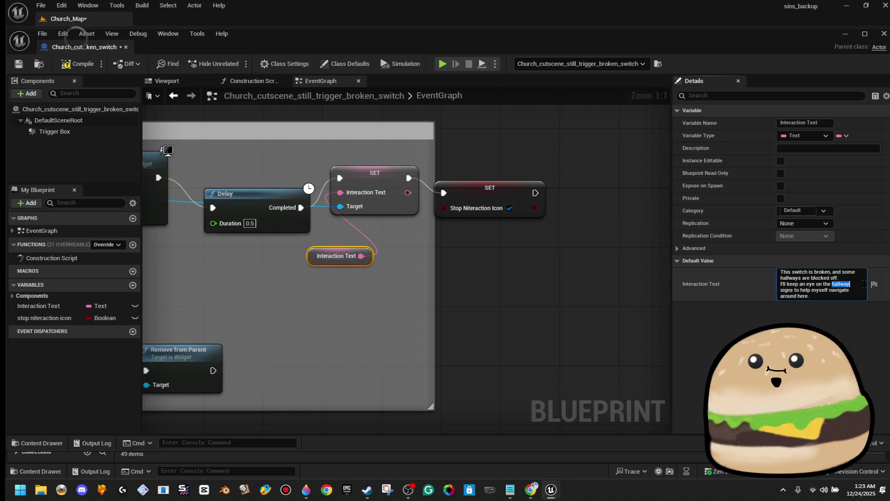
key(BackSpace)
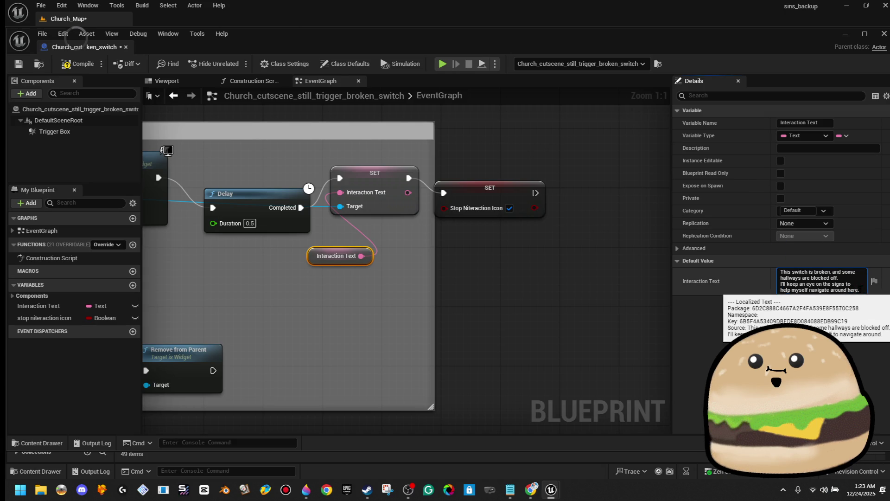
double_click(853, 290)
text(.)
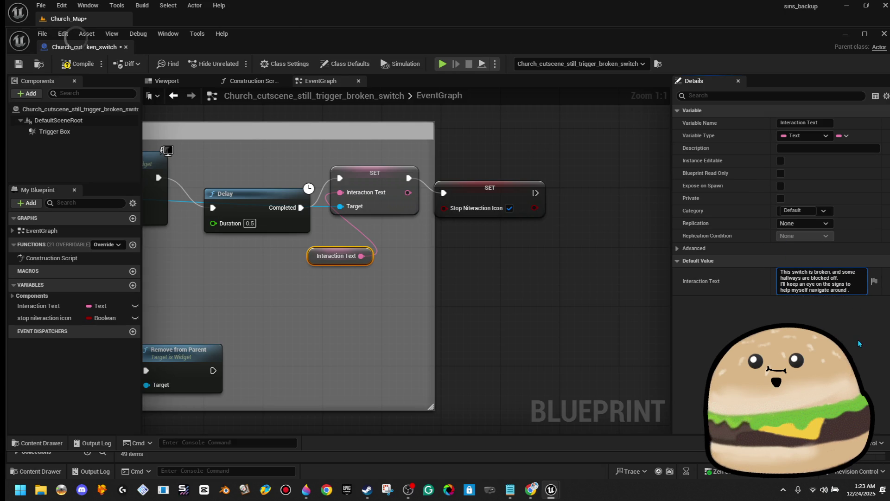
click(858, 341)
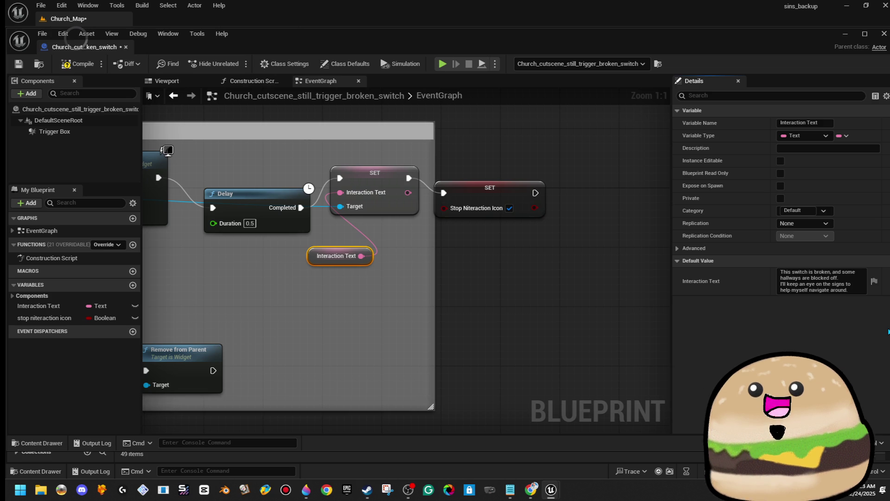
Append 'to find another way around.' to the Interaction Text default.
click(820, 280)
text(I'll have)
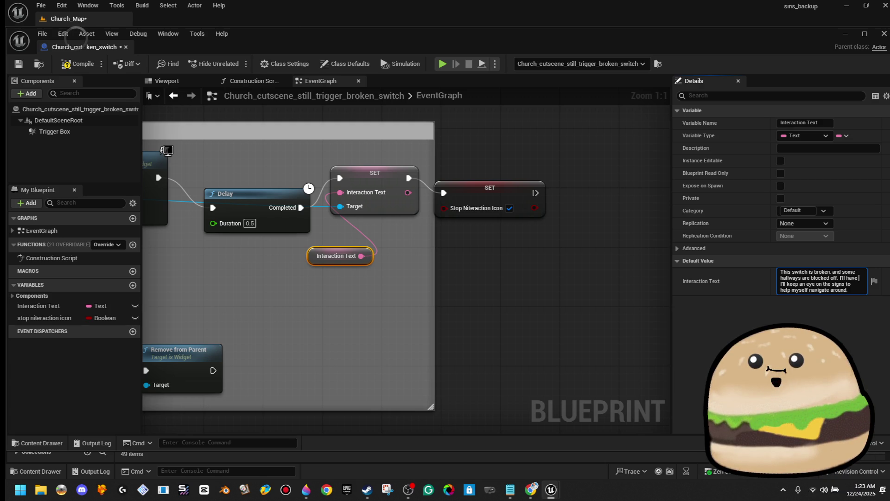
text(to find an)
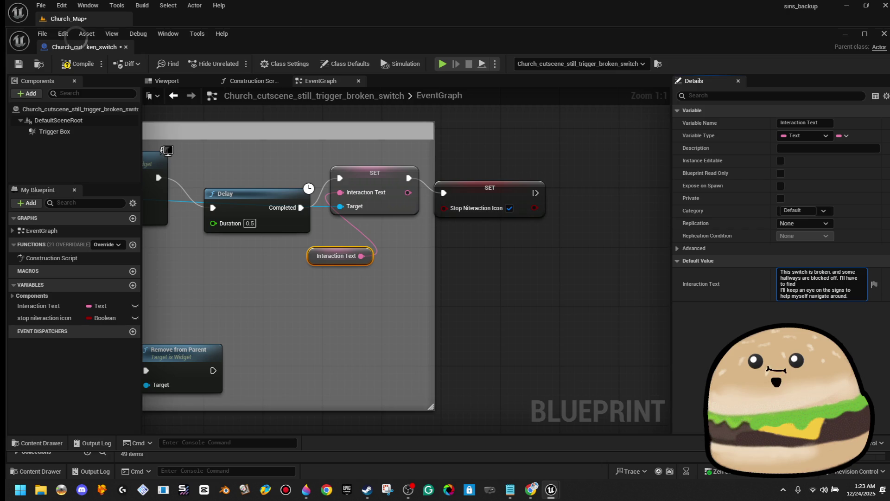
text(other way around.)
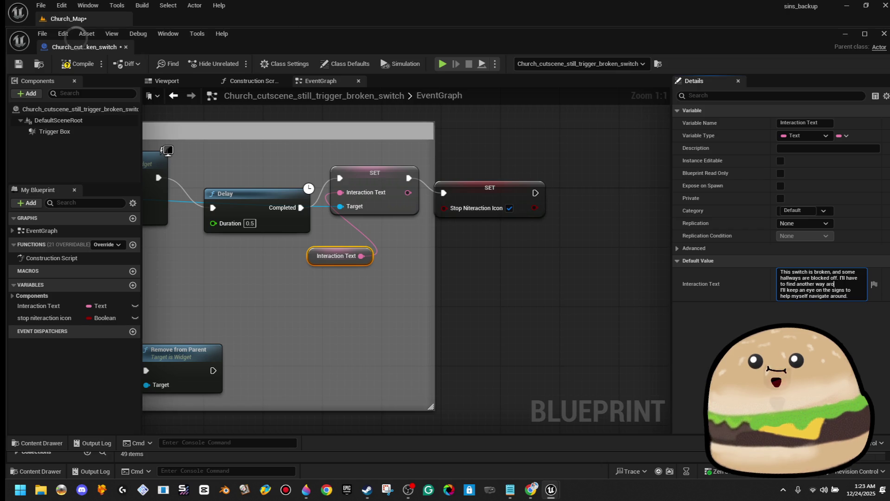
drag(832, 290, 798, 291)
click(854, 296)
click(831, 289)
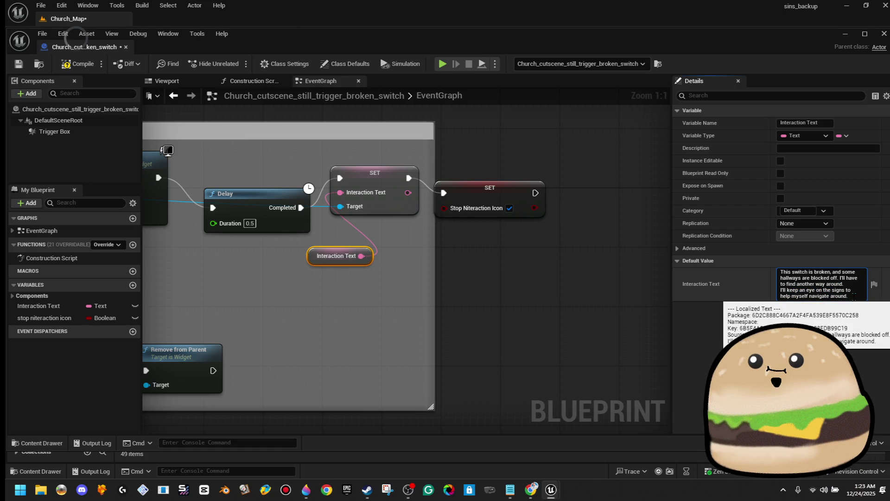
Cut the entire Interaction Text, leaving the default value empty.
key(ctrl+a)
right_click(807, 289)
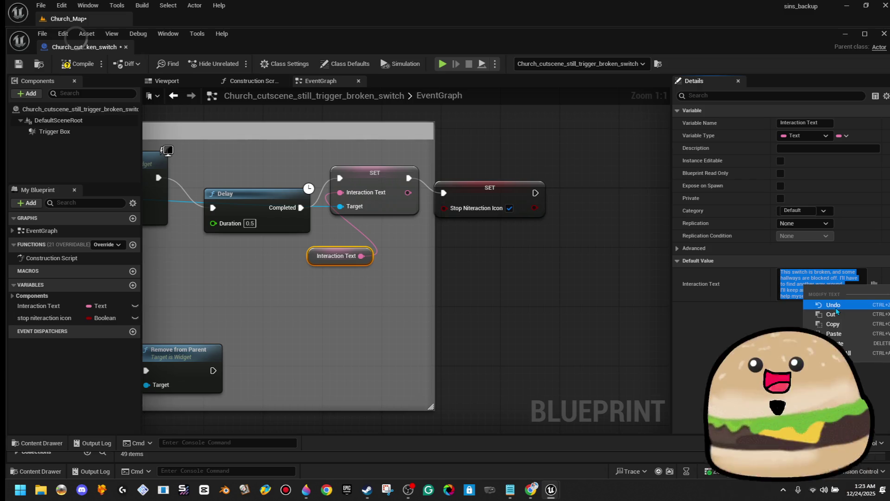
click(831, 315)
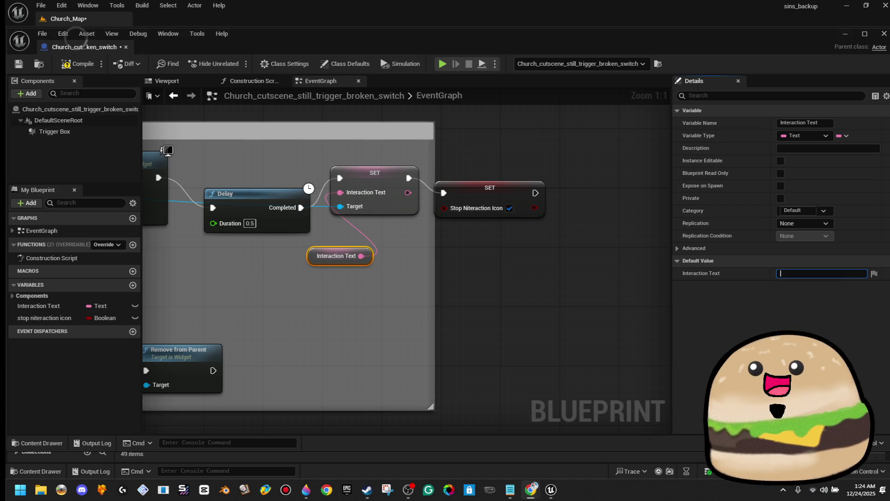
key(Return)
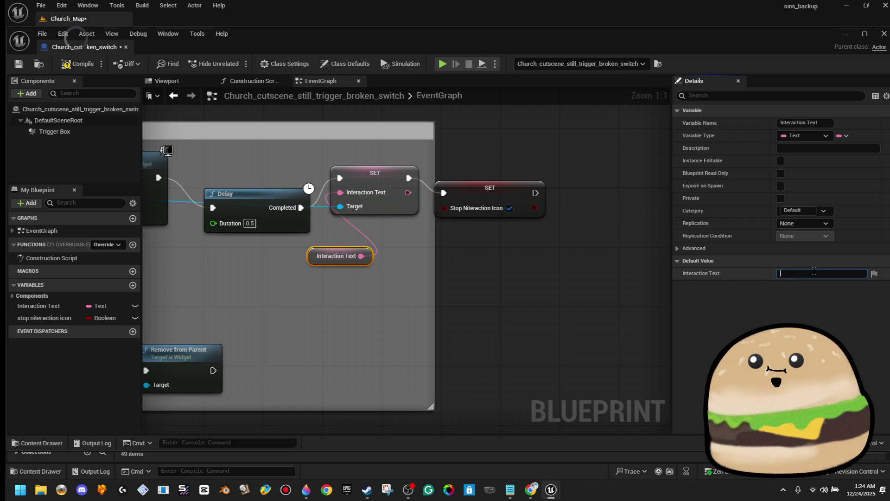
Paste the out-of-order message and delete its clause about finding a different route.
text(This switch is out of order, and a few hallways are closed off. I'll need to find a different route. I'll pay attention to the signs to help me find my way.)
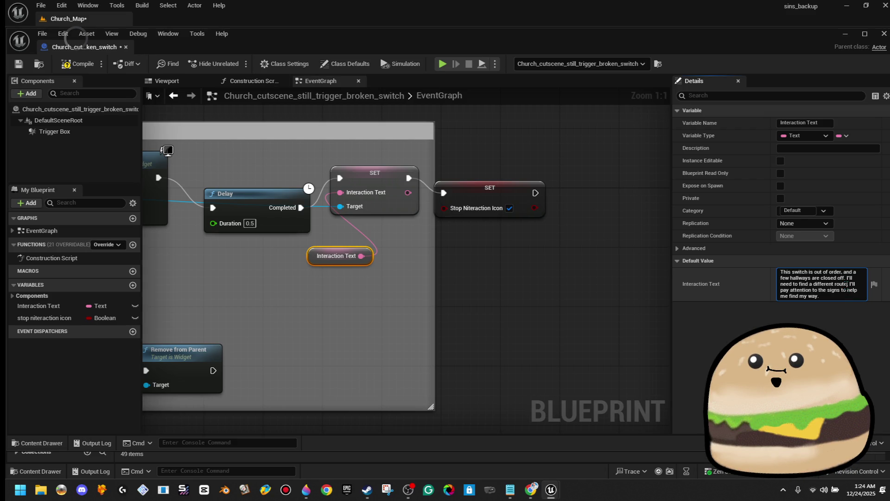
drag(846, 284, 843, 278)
click(840, 283)
double_click(840, 284)
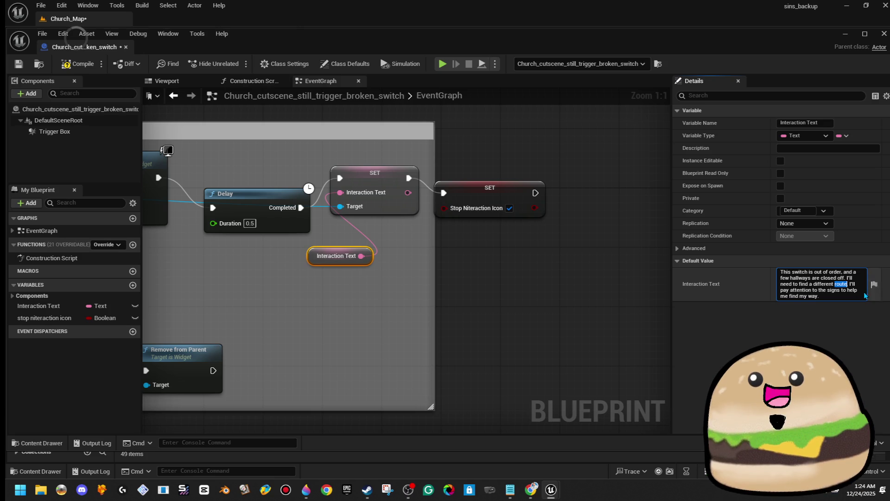
click(845, 284)
drag(844, 283, 845, 278)
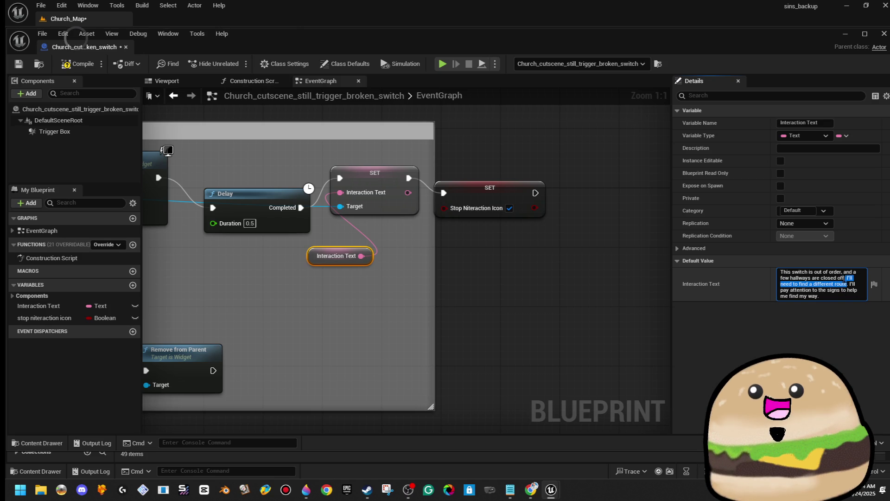
key(BackSpace)
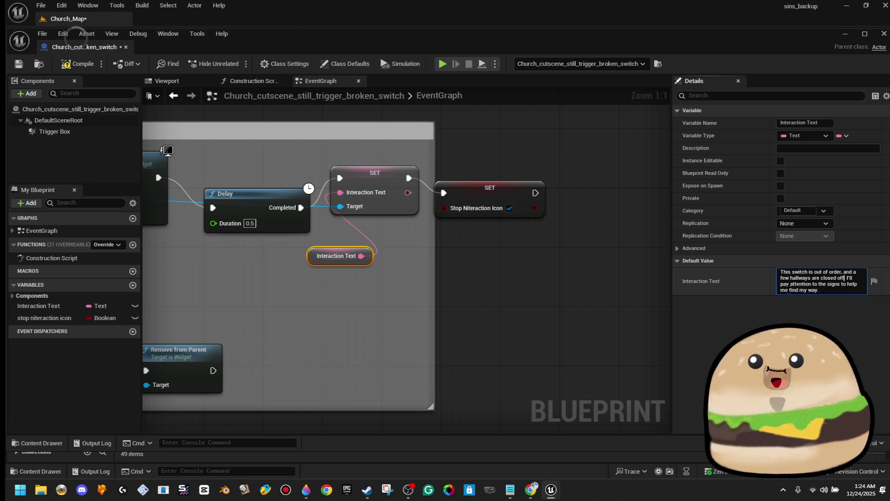
Reword the ending to 'help myself navigate around here' and commit the text.
key(End)
key(BackSpace)
text(around)
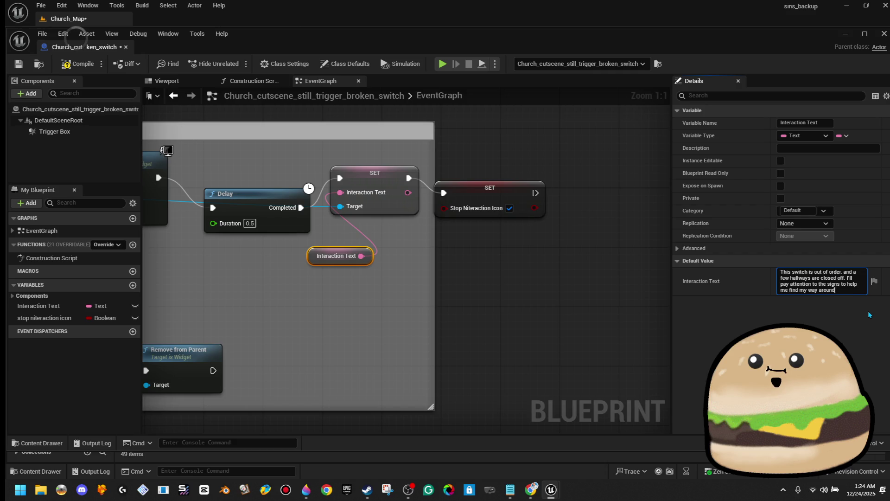
text( h here.)
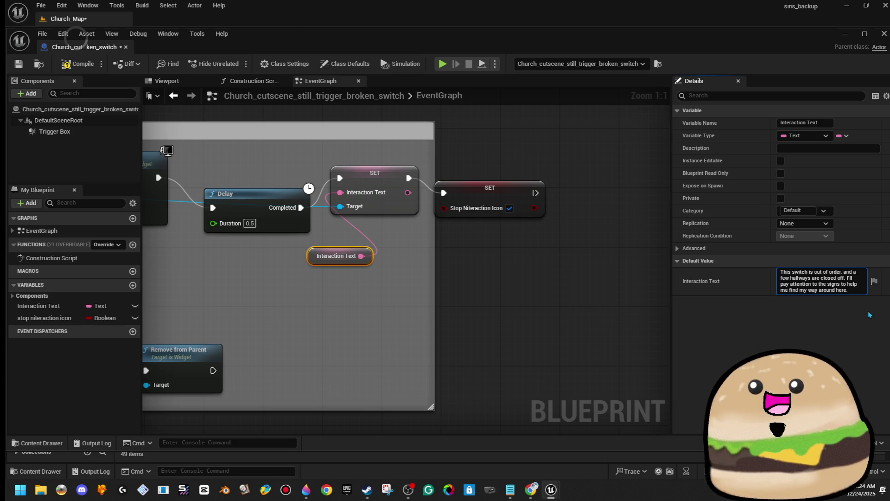
double_click(798, 291)
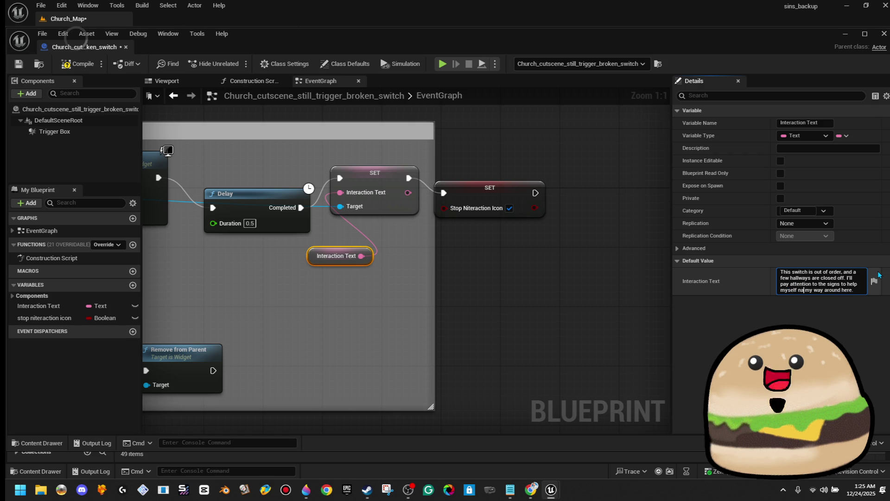
text(gate)
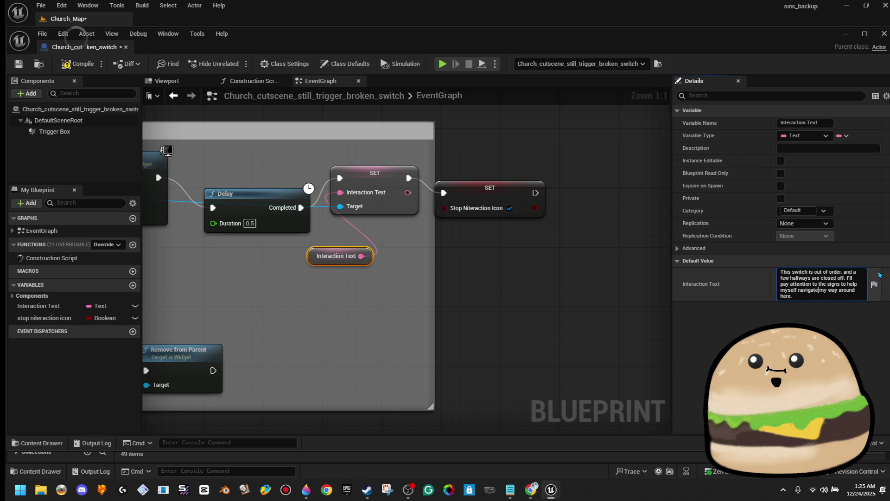
key(BackSpace)
click(867, 317)
Compile and save the switch Blueprint, then close its editor.
click(853, 289)
click(78, 64)
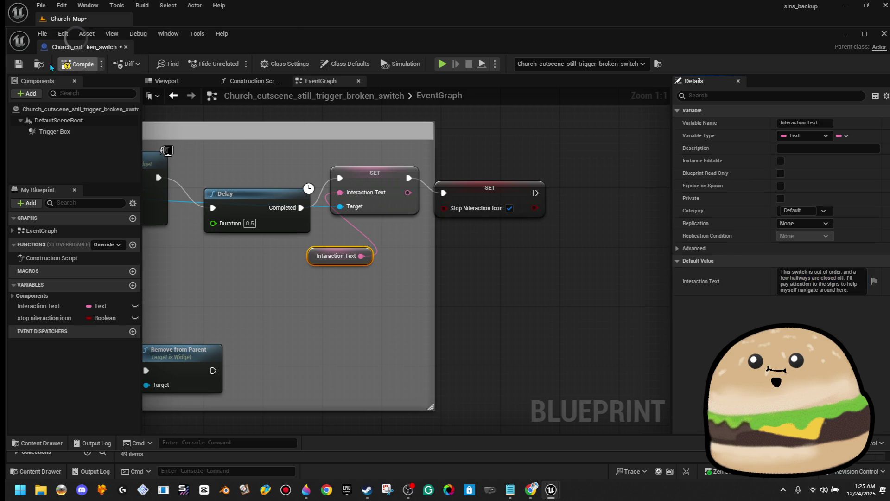
click(19, 64)
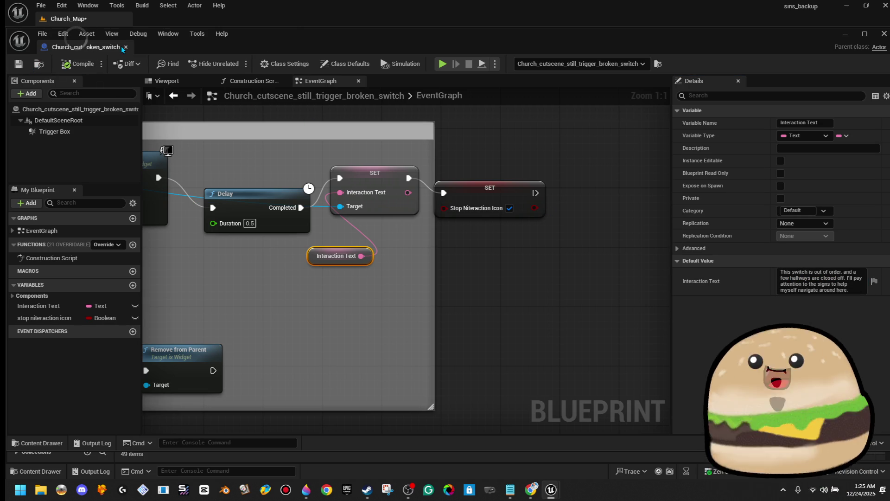
click(125, 47)
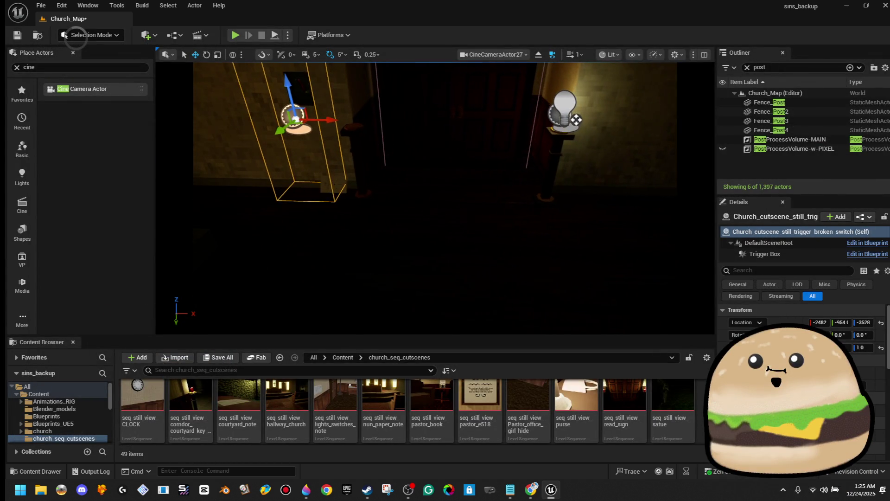
Play-test the level to see the new switch message, then reopen the trigger's Blueprint.
right_click(514, 299)
key(Escape)
key(alt+p)
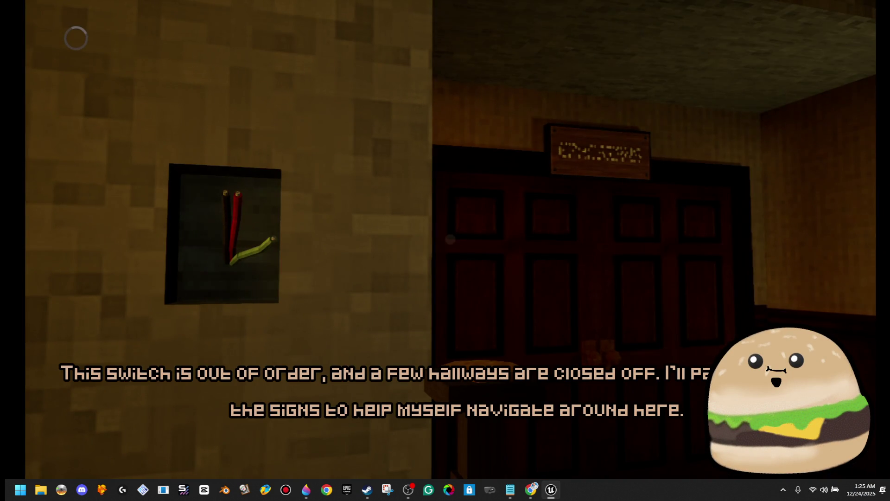
key(Escape)
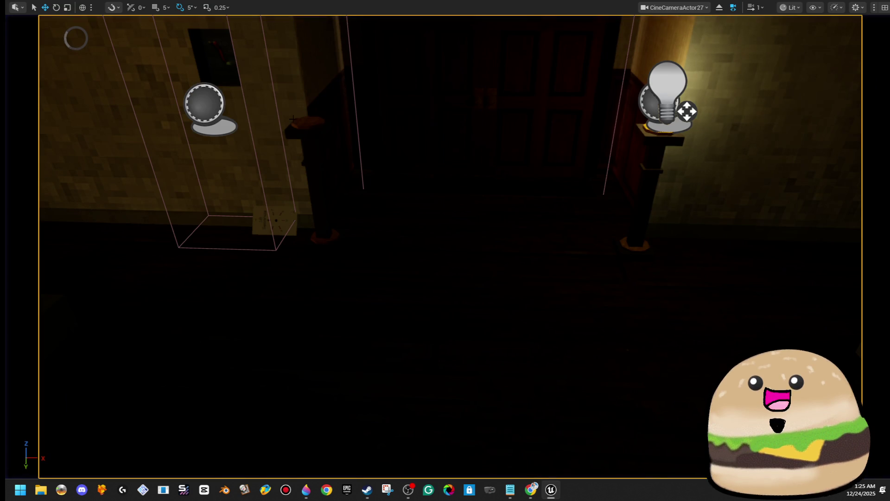
right_click(220, 107)
click(278, 141)
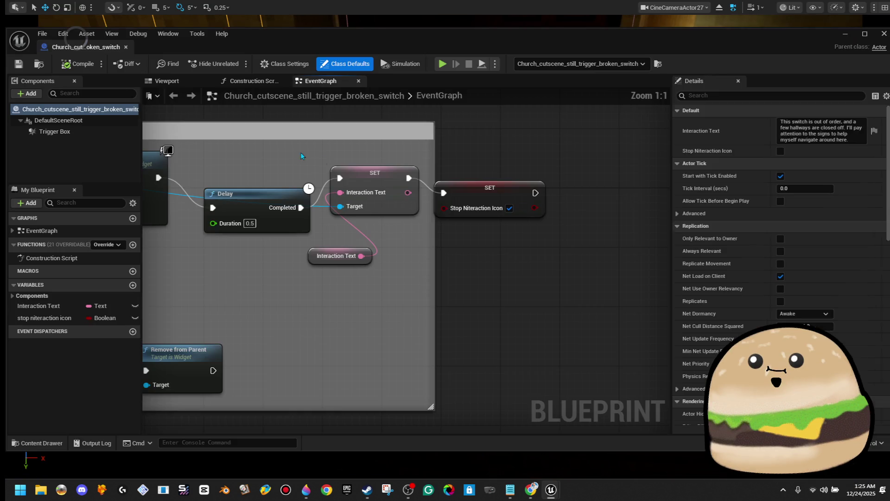
Retype the opening in capitals: 'THIS SWITCH IS OUT OF ORDER, AND A FEW HALLWAYS ARE CLOSED OFF.'.
click(314, 253)
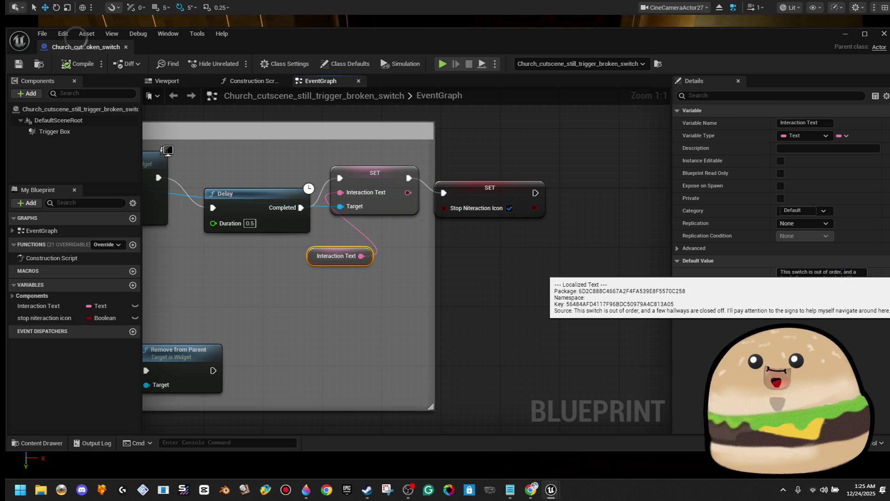
drag(842, 272, 782, 273)
text(HIS)
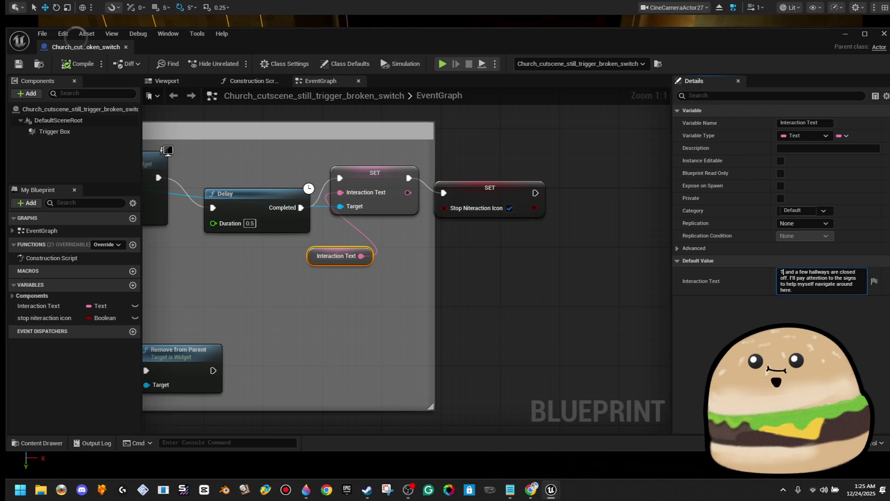
text( SWITCH IS OUT OF OR)
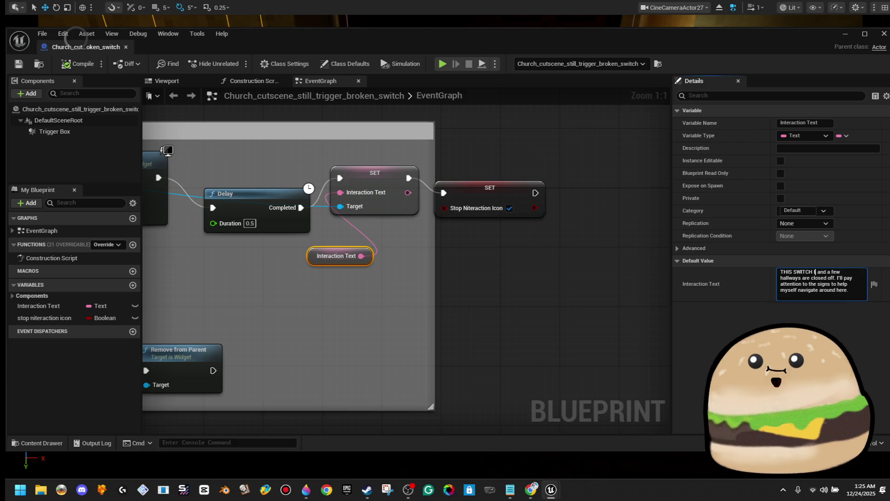
text(DER,)
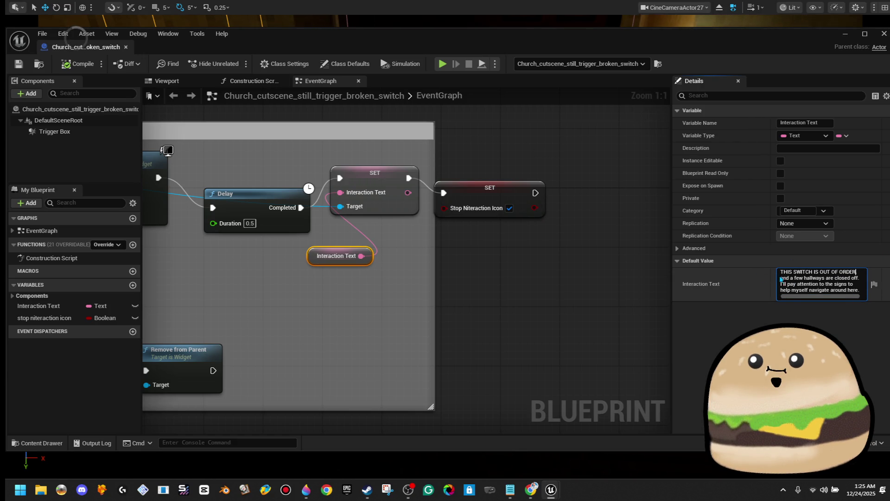
mouse_move(781, 278)
mouse_down()
mouse_move(843, 278)
mouse_move(781, 278)
mouse_up()
key(BackSpace)
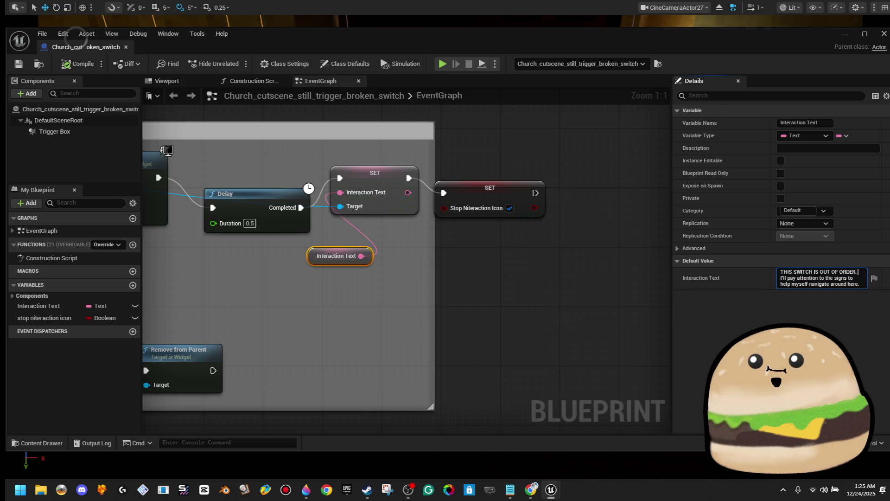
text(AND A FEW HALLW)
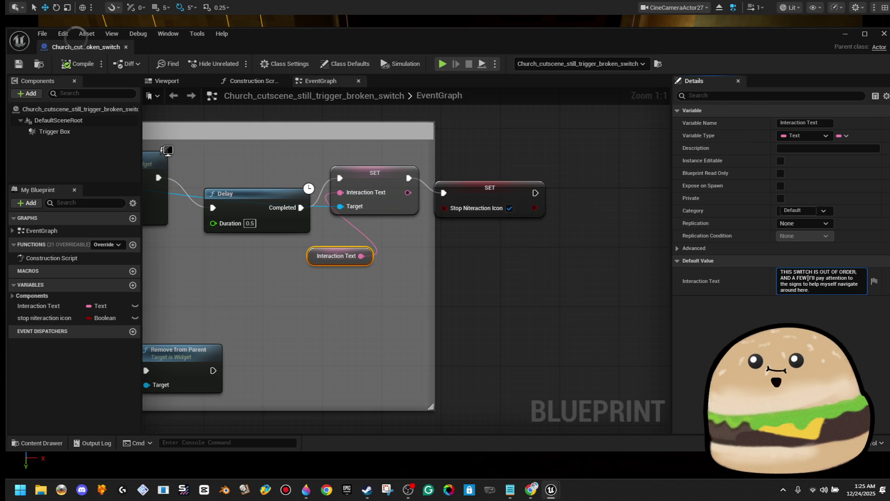
text(AYS ARE CLOSED)
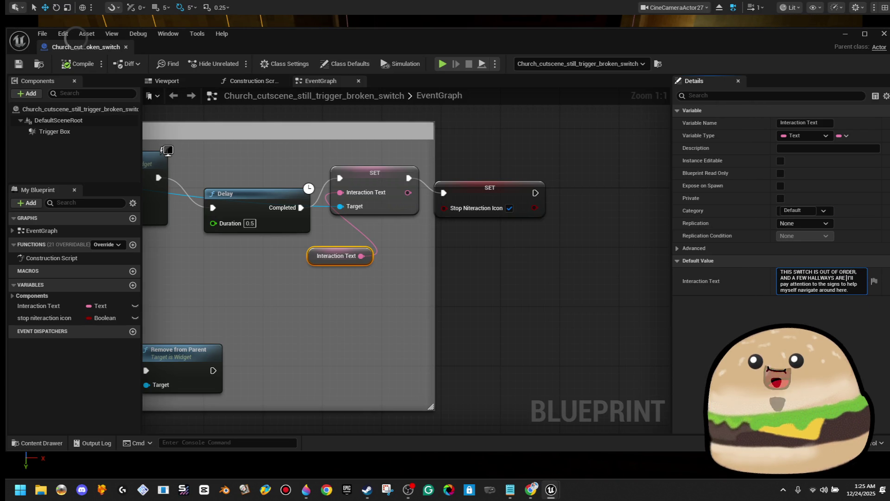
text( OFF)
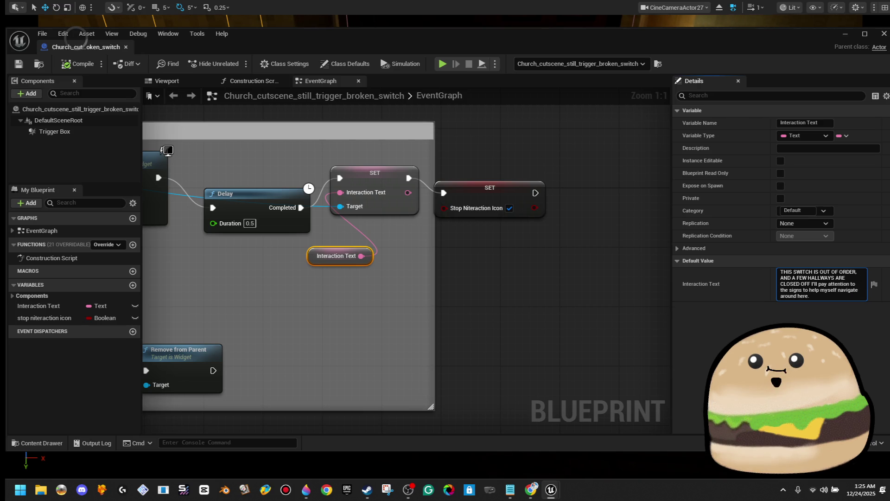
text(.)
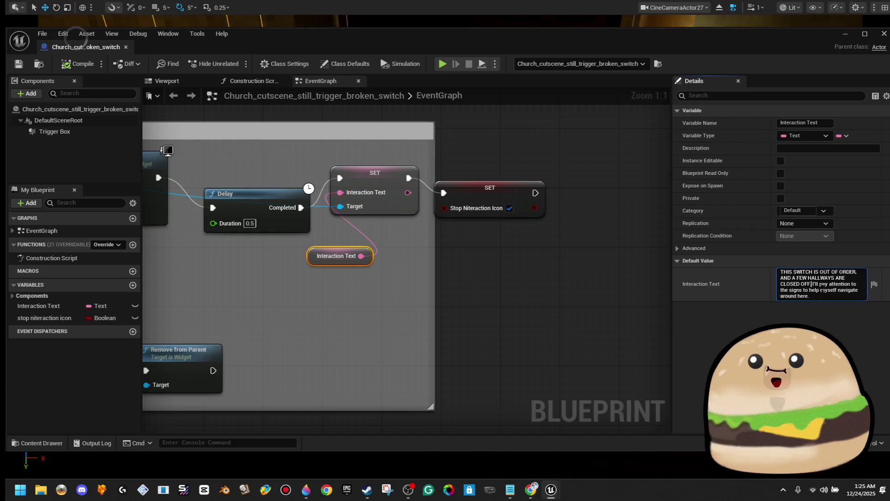
Retype the rest in capitals ending 'NAVIGATE AROUND HERE.' and delete the lowercase leftover.
drag(816, 284, 828, 283)
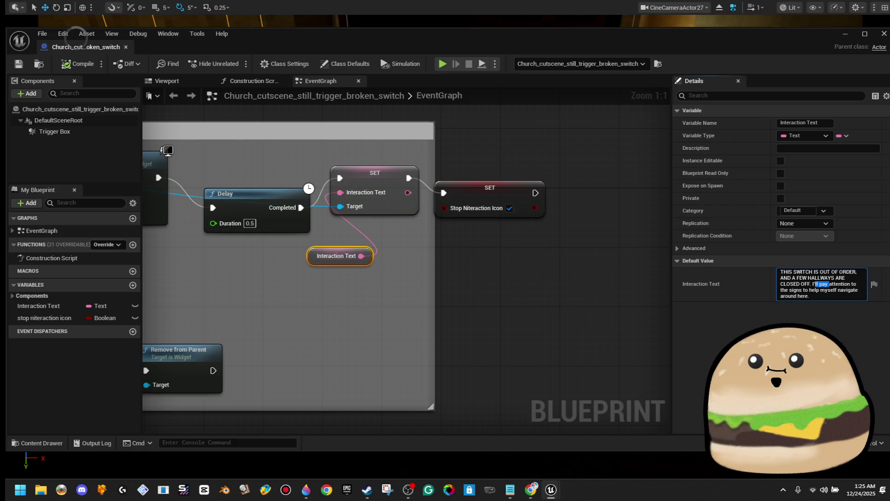
text(I'LL NEED TO PAY ATT)
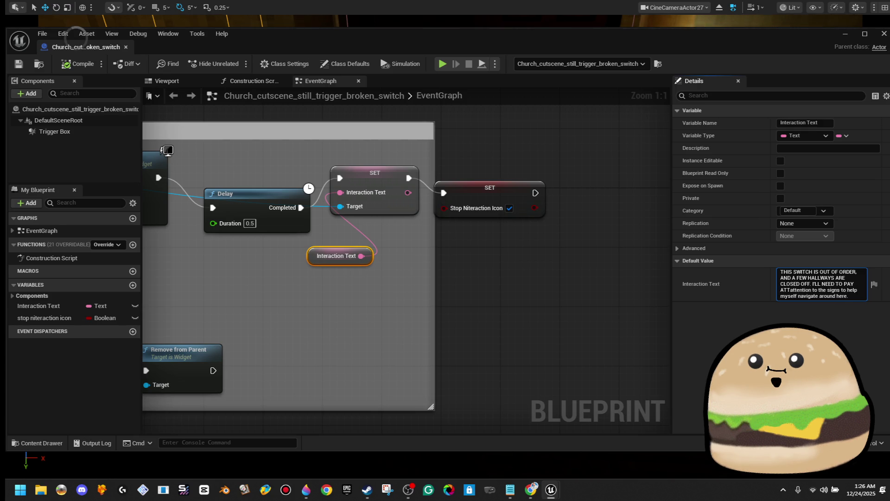
text(ENTION TO THE SIGNS)
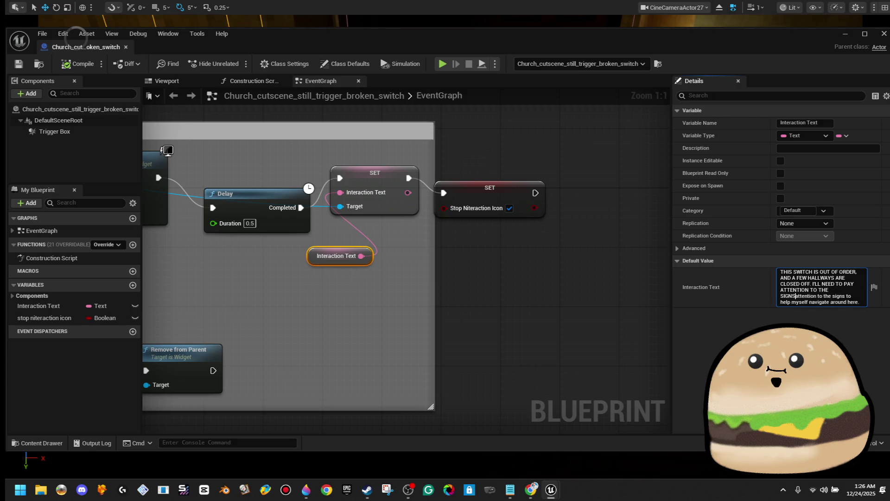
text(ELF)
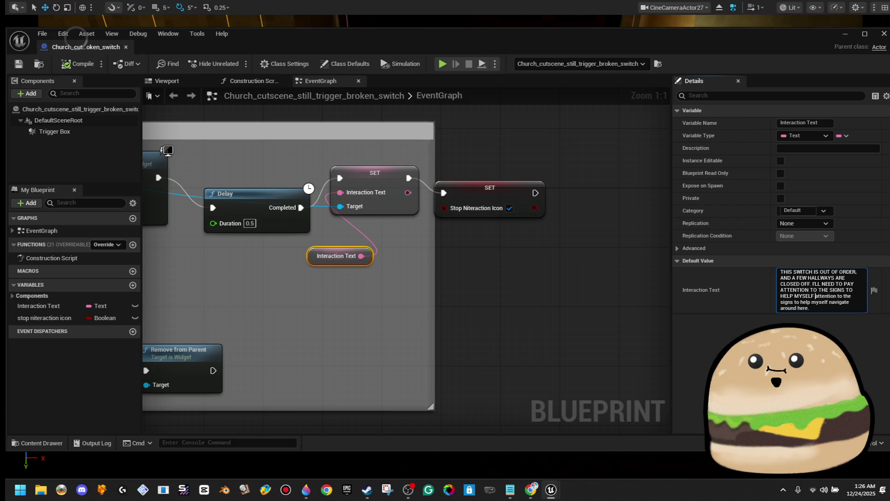
key(BackSpace)
key(BackSpace)
text(NAVIGATE AROUND)
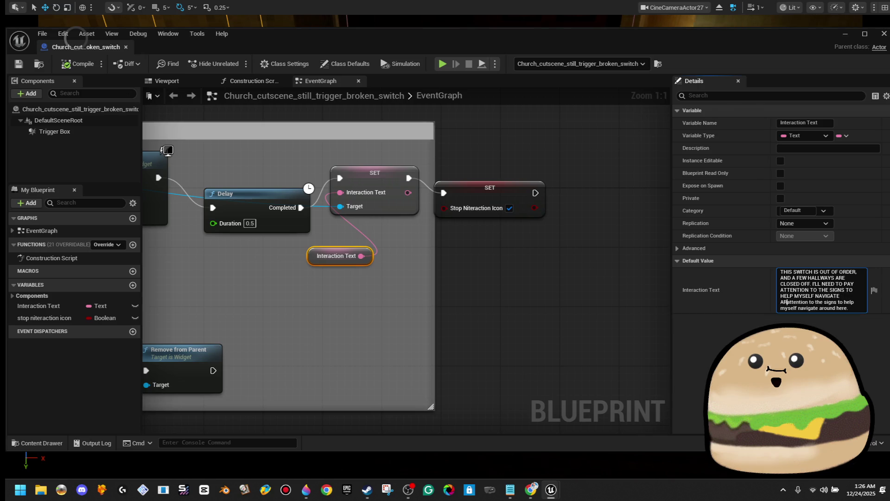
text( HERE.)
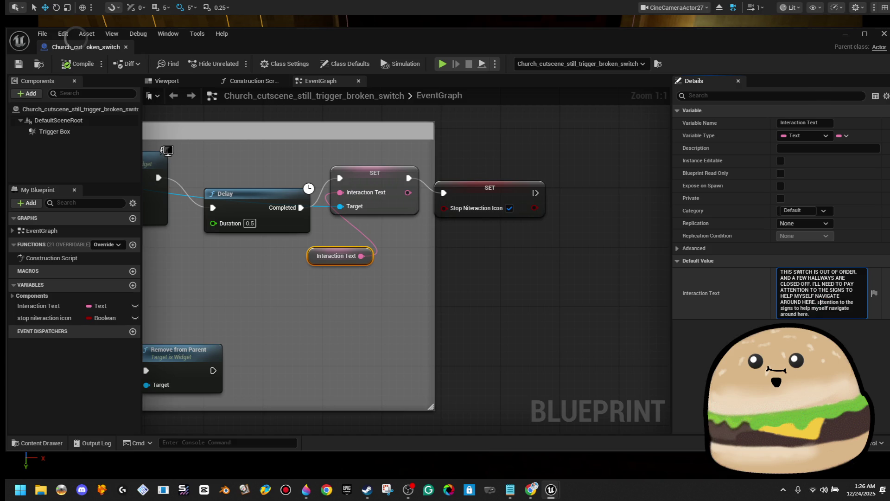
key(ctrl+shift+End)
key(Delete)
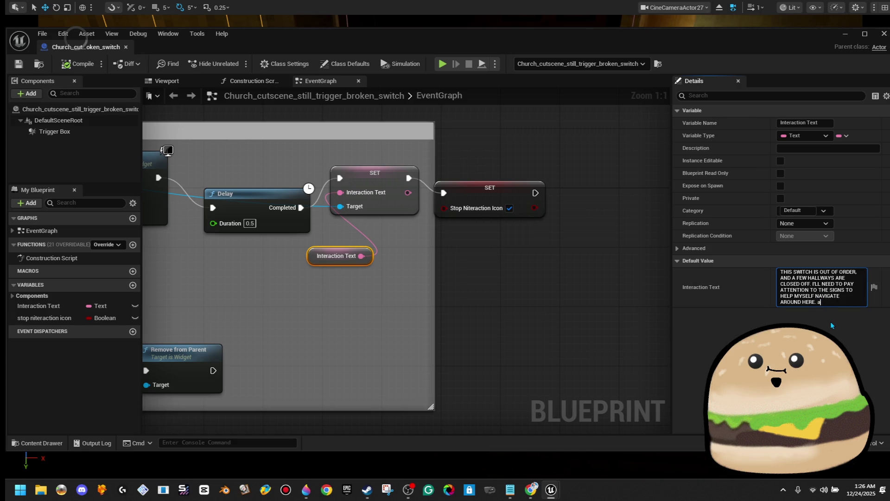
Compile the Blueprint and return to the Church_Map level viewport.
click(78, 69)
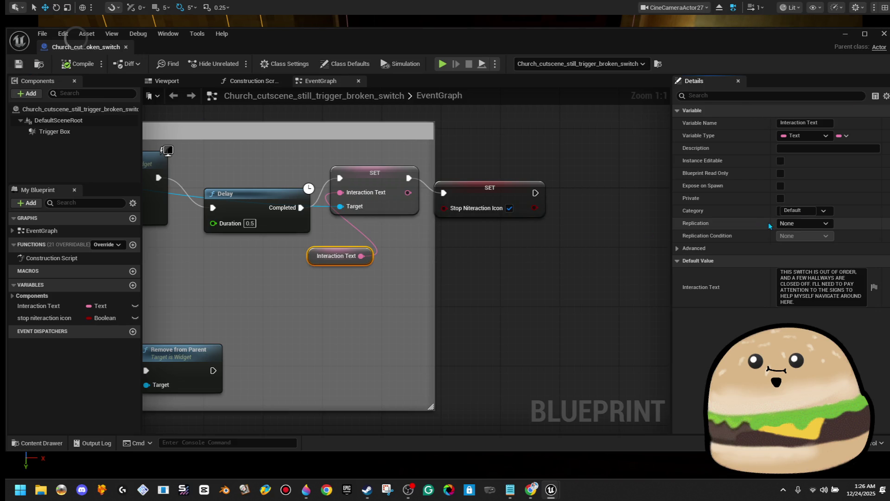
click(846, 34)
right_click(546, 391)
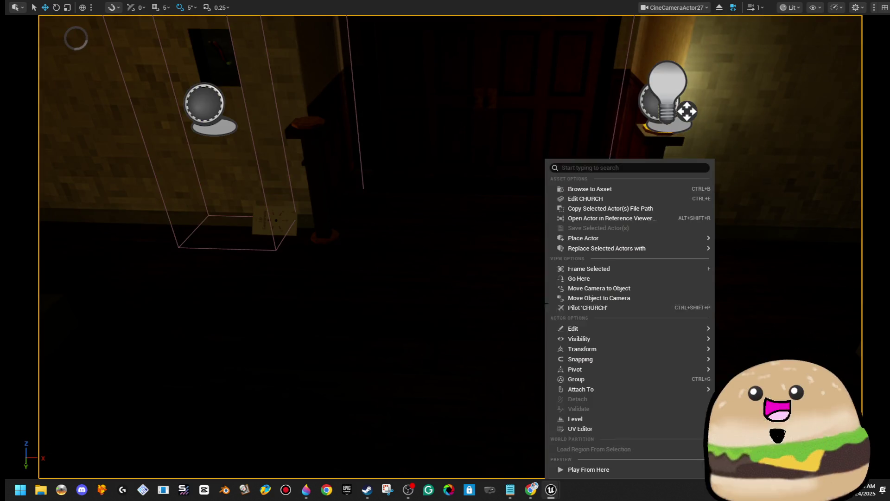
click(574, 390)
key(F8)
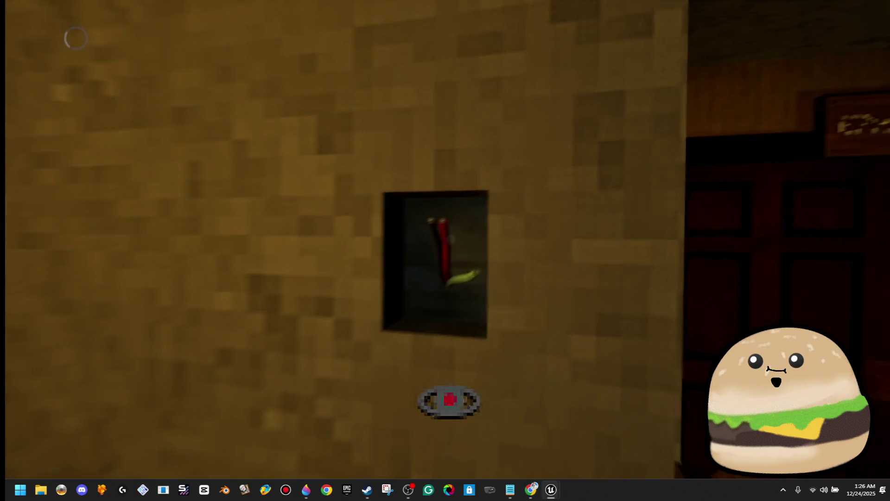
click(449, 239)
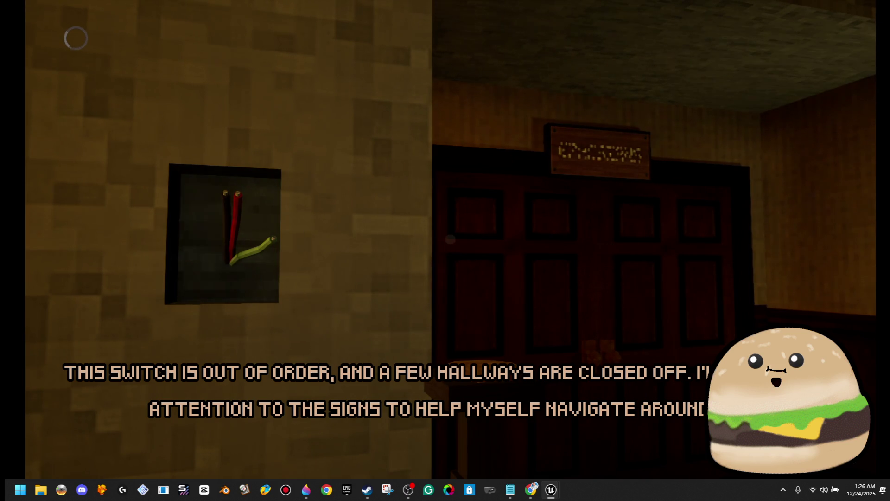
key(Escape)
right_click(221, 101)
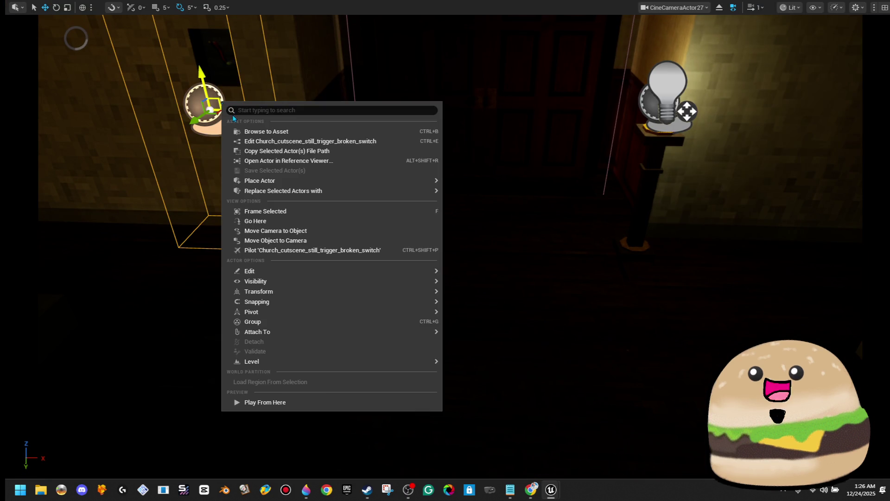
Recheck the trigger's Interaction Text default, then play Church_Map from beside the switch.
click(283, 142)
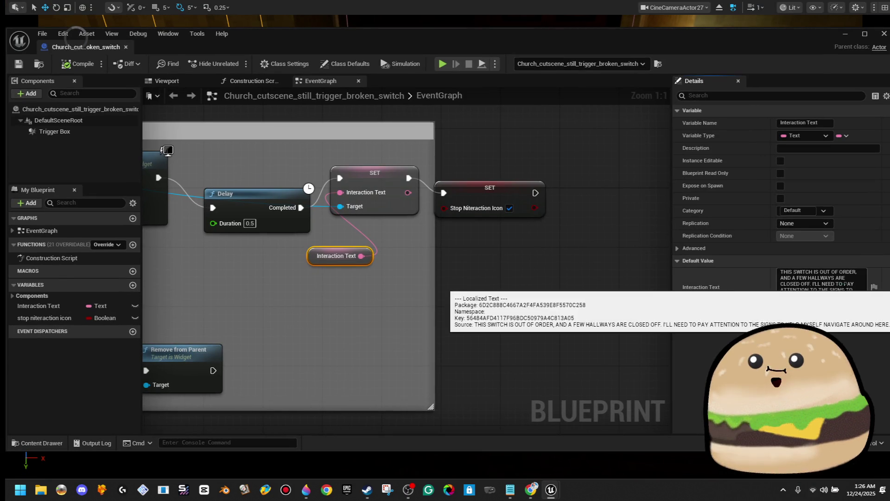
click(864, 303)
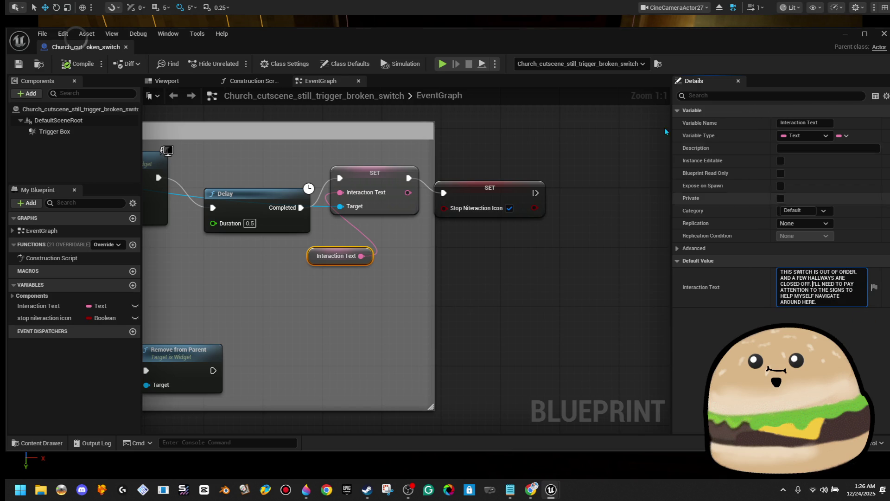
click(21, 68)
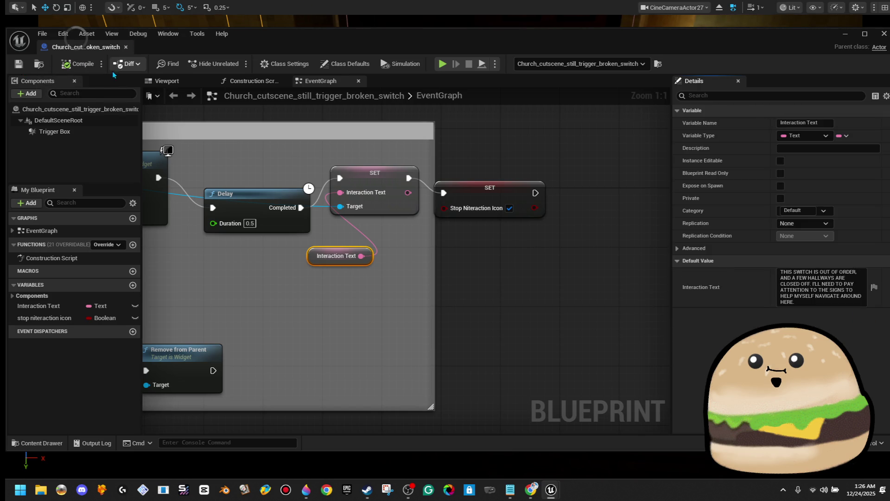
click(116, 20)
right_click(405, 19)
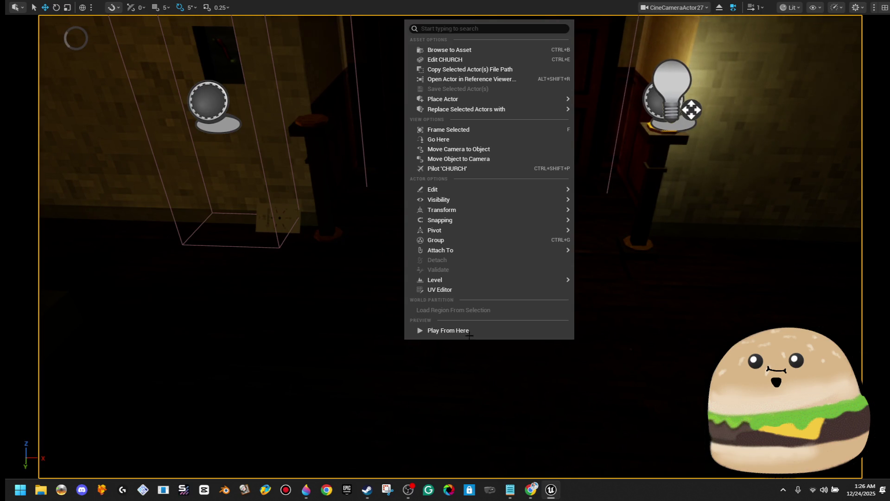
click(469, 330)
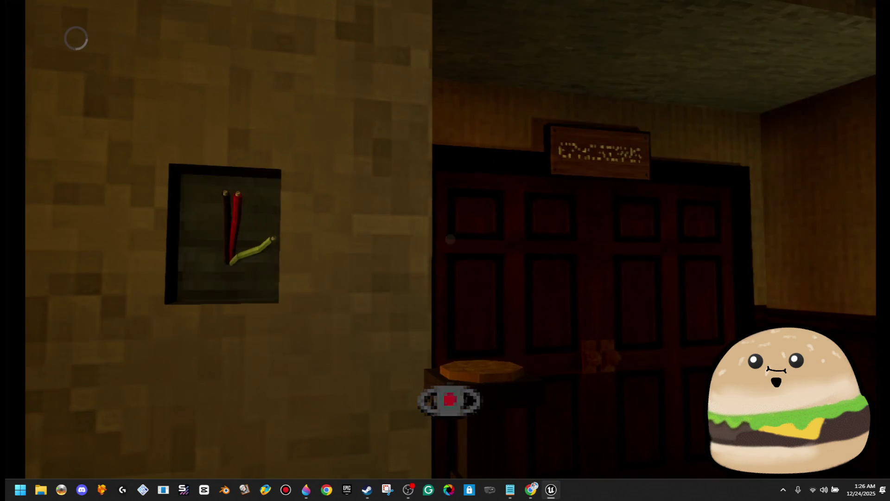
Interact with the broken wall switch so its out-of-order message appears in uppercase.
key(e)
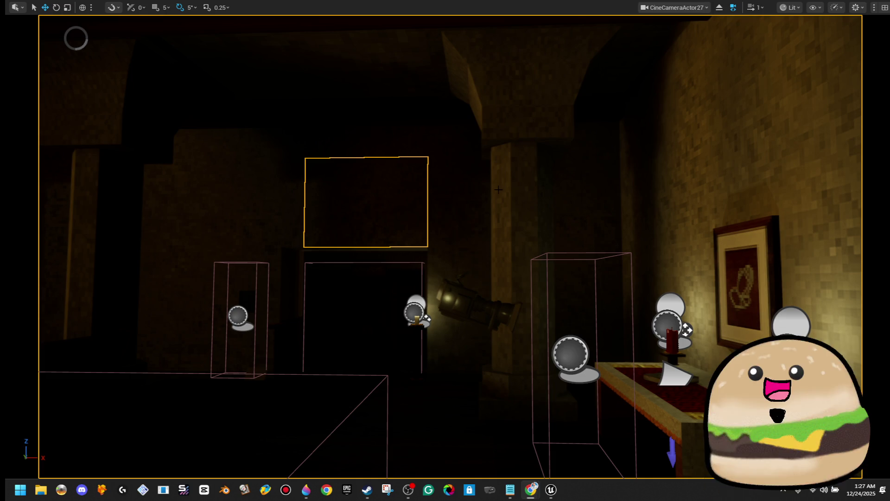
Restore the full editor layout and save the Church_Map level plus all modified assets.
key(F11)
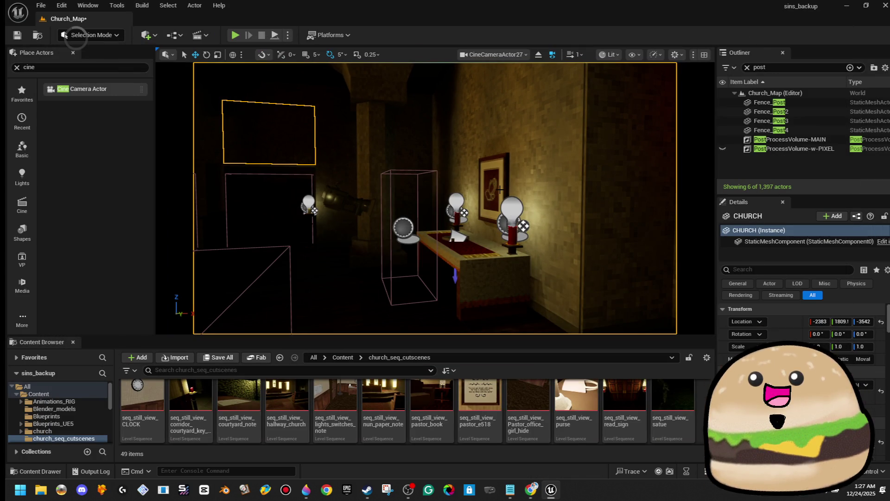
click(17, 35)
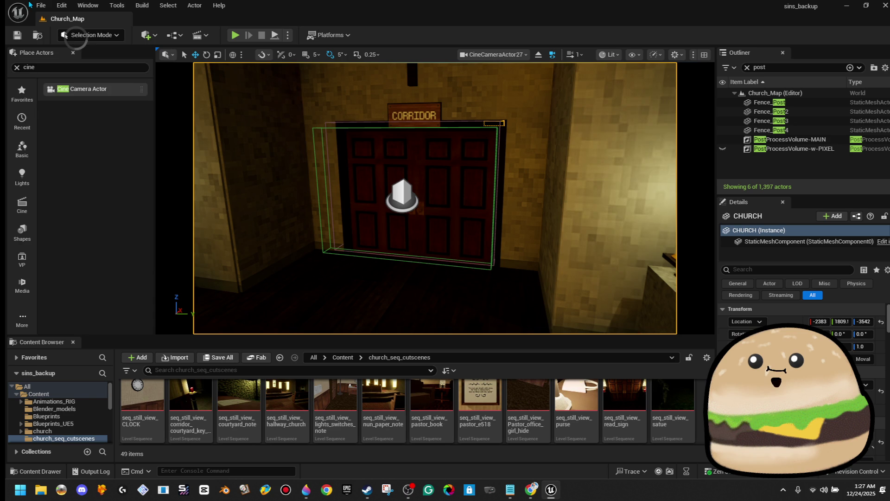
click(41, 5)
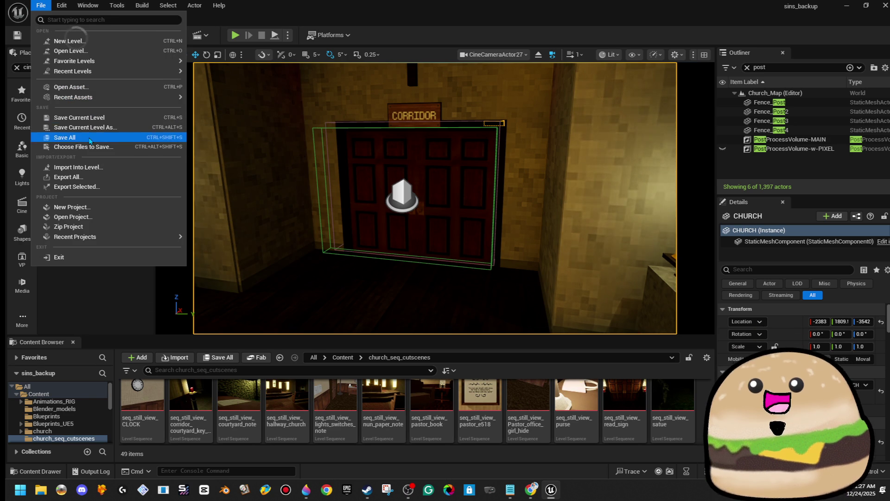
click(189, 157)
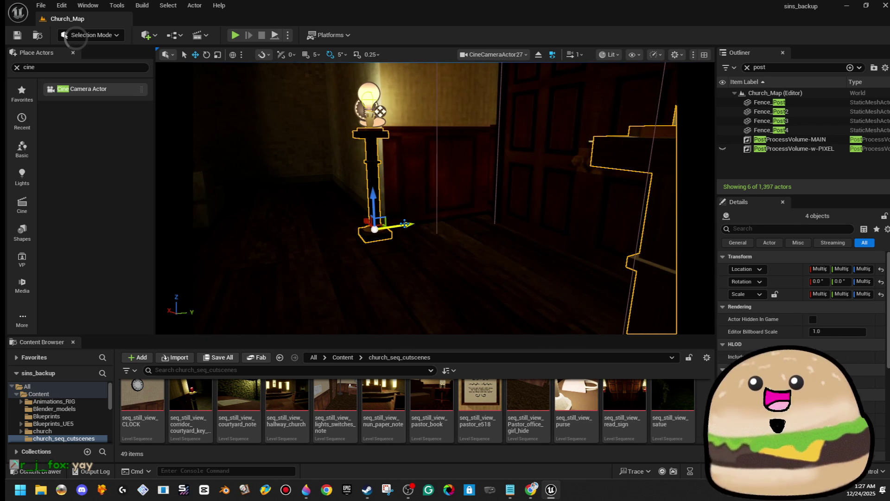
Duplicate the four selected lamp posts and orbit toward the CHAPEL door.
key(ctrl+d)
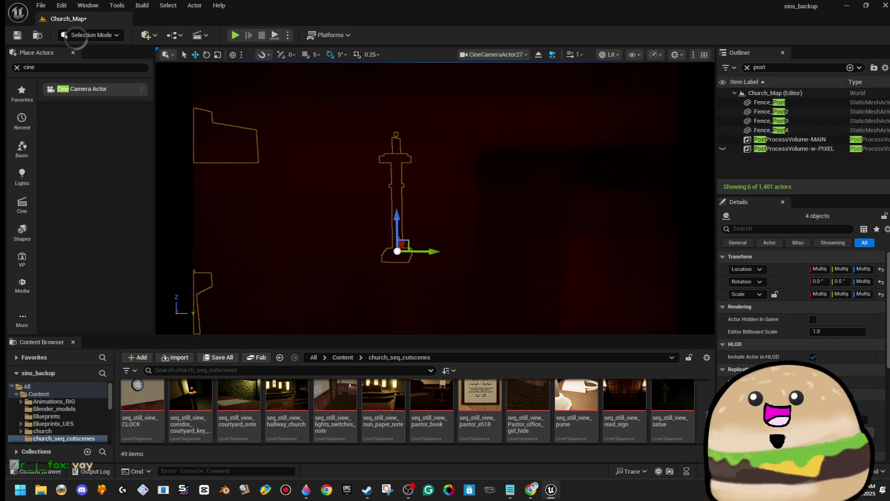
drag(468, 246, 450, 258)
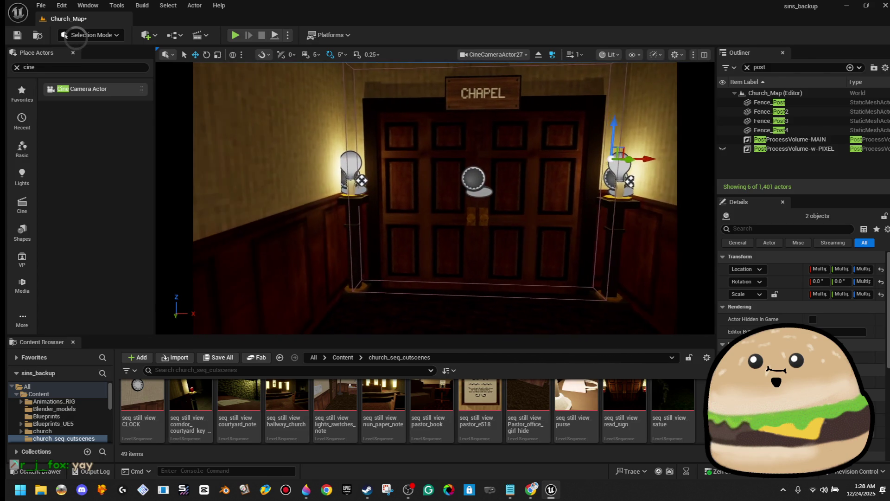
Save the map, then playtest from the spot facing the CLASSROOM sign and stop.
click(19, 40)
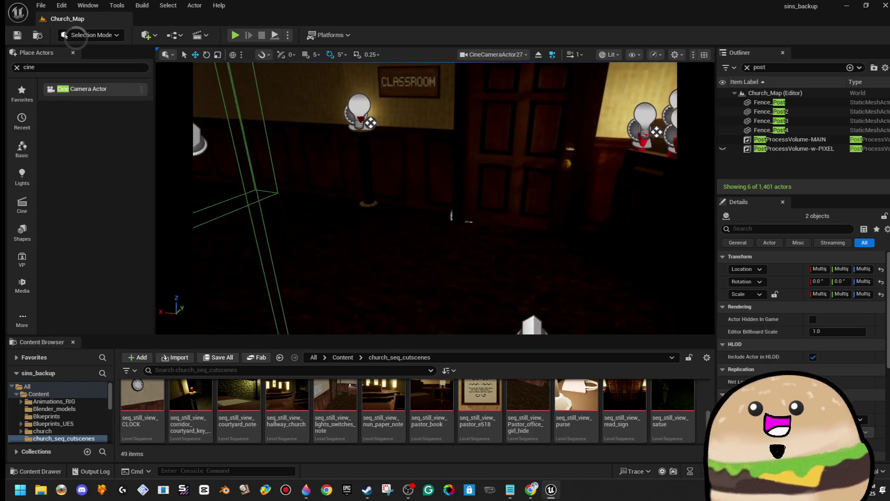
right_click(458, 232)
click(510, 469)
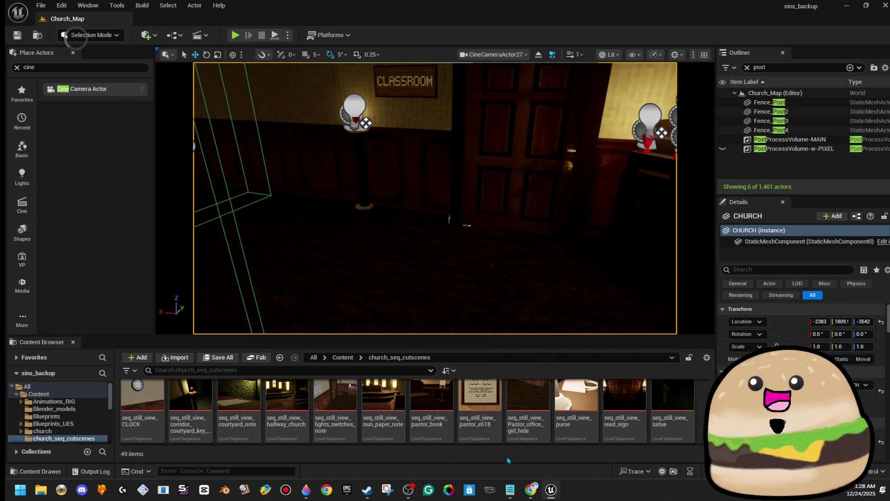
key(F11)
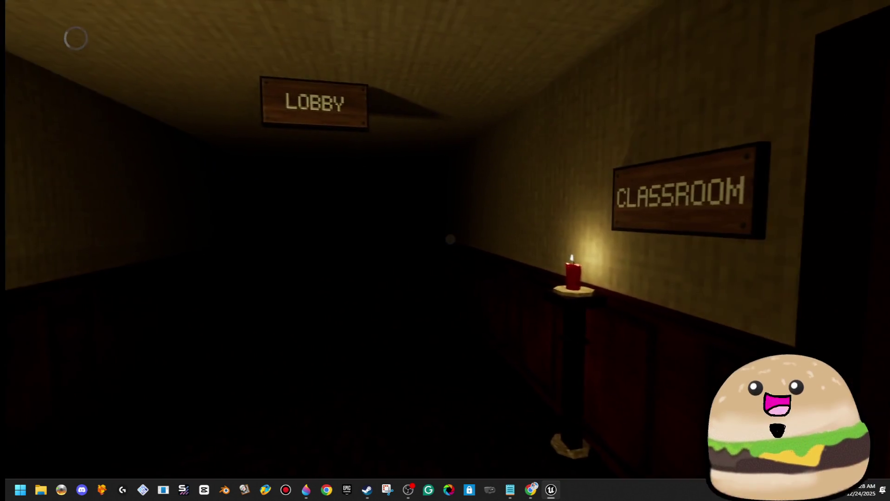
key(Escape)
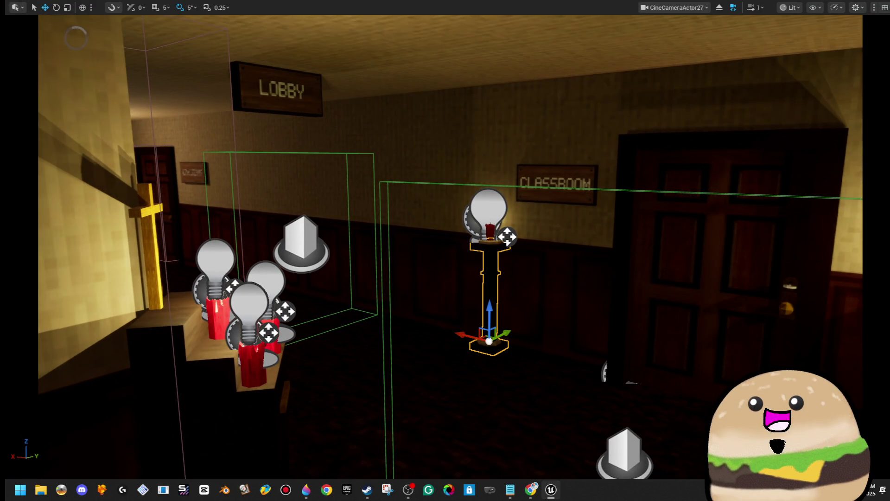
Place lamp post copies along the hallway, one near the cross and one beside the signed door.
mouse_move(489, 341)
mouse_down()
mouse_move(200, 268)
mouse_move(397, 388)
mouse_move(298, 418)
mouse_move(427, 358)
mouse_move(442, 330)
mouse_move(398, 328)
mouse_move(345, 307)
mouse_up()
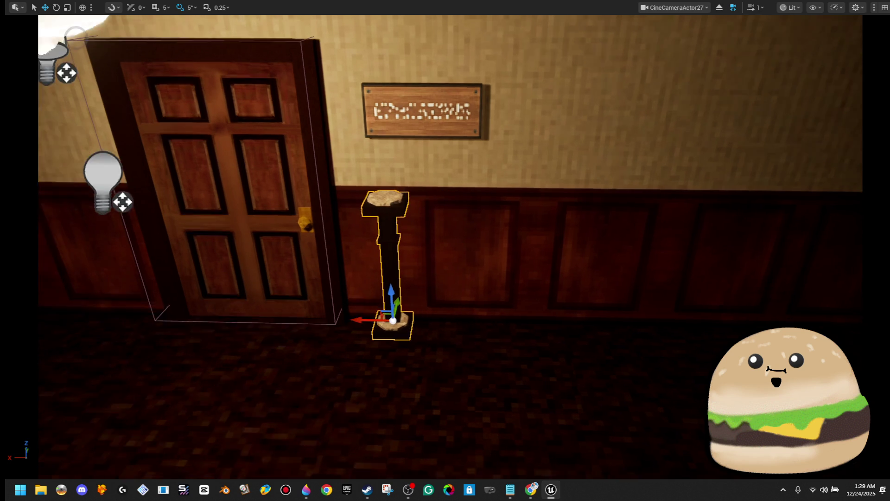
mouse_move(445, 251)
mouse_down()
mouse_move(445, 297)
mouse_move(441, 247)
mouse_up()
mouse_move(623, 473)
mouse_down()
mouse_move(510, 371)
mouse_move(327, 238)
mouse_up()
mouse_move(445, 251)
mouse_down()
mouse_move(491, 241)
mouse_move(473, 260)
mouse_move(469, 241)
mouse_move(445, 259)
mouse_move(441, 284)
mouse_up()
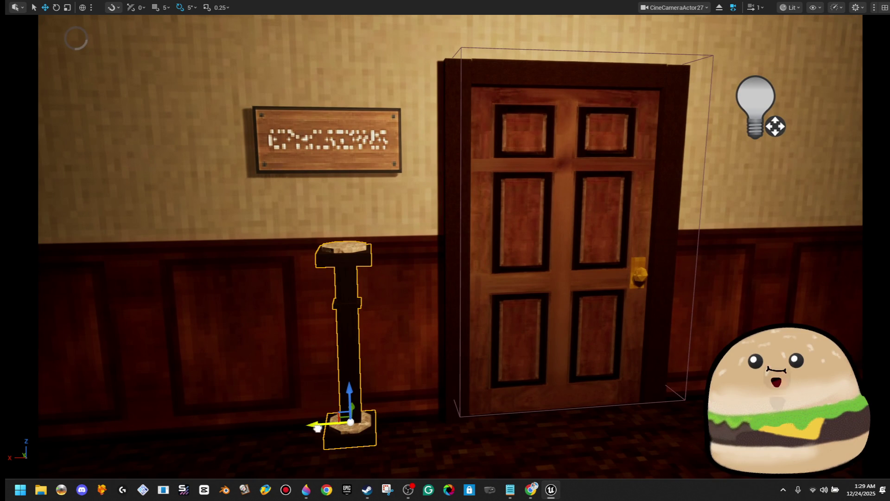
drag(318, 427, 380, 420)
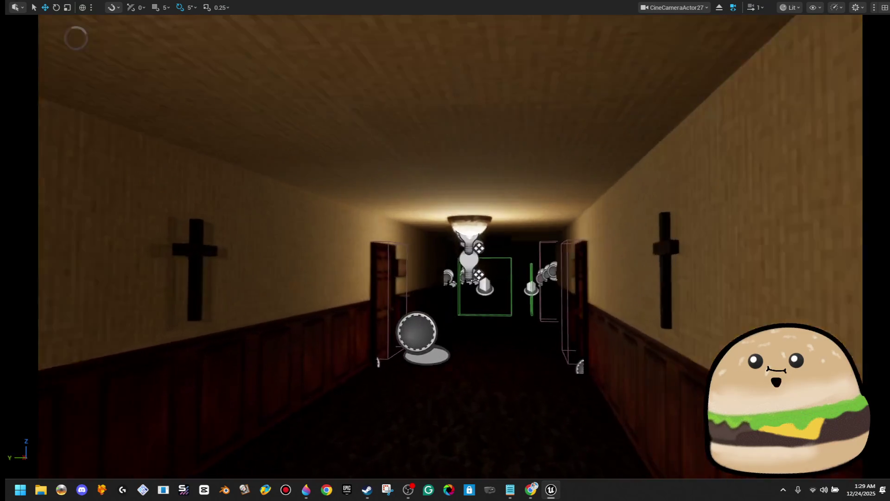
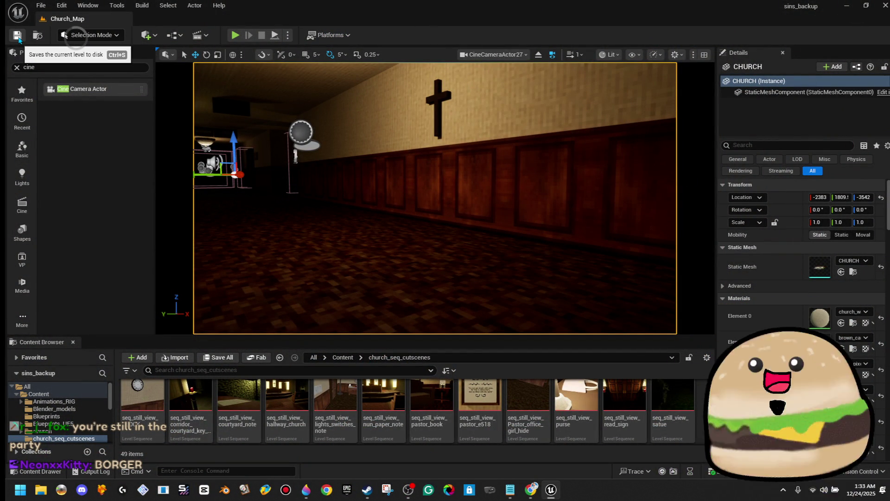
Enlarge the level viewport and bring the 'added donations' Notepad list to the front.
click(18, 40)
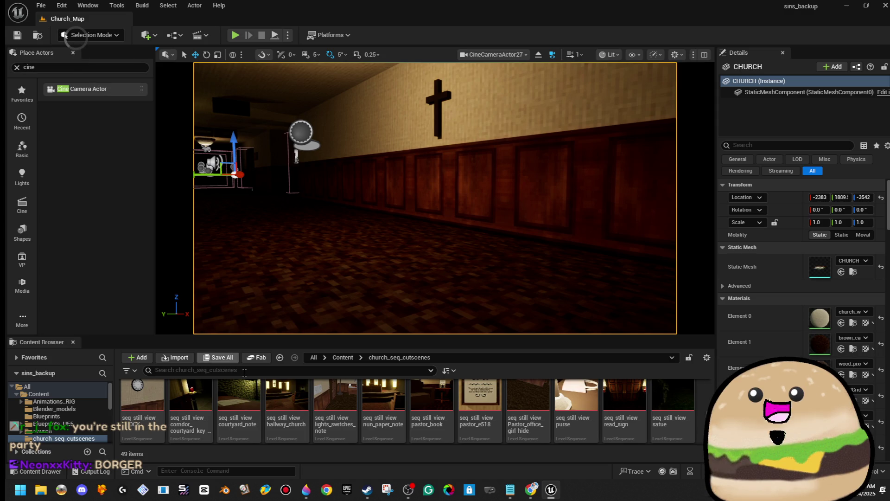
drag(459, 335, 460, 369)
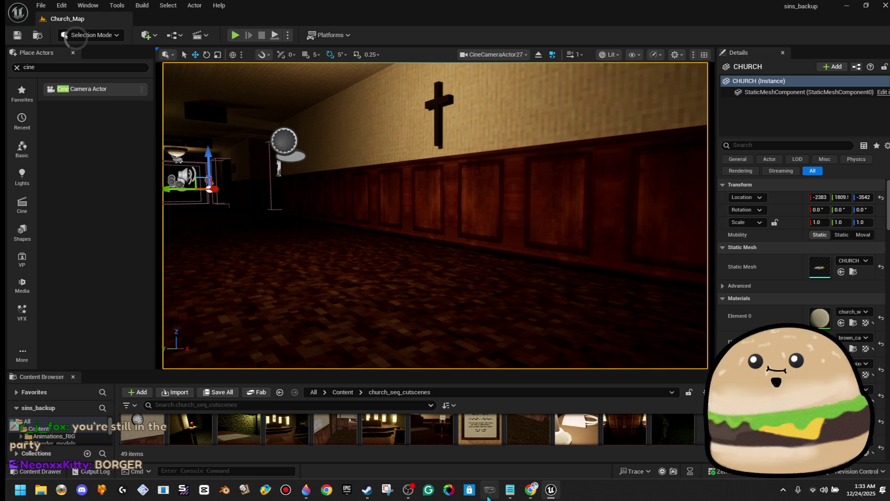
click(510, 489)
click(354, 294)
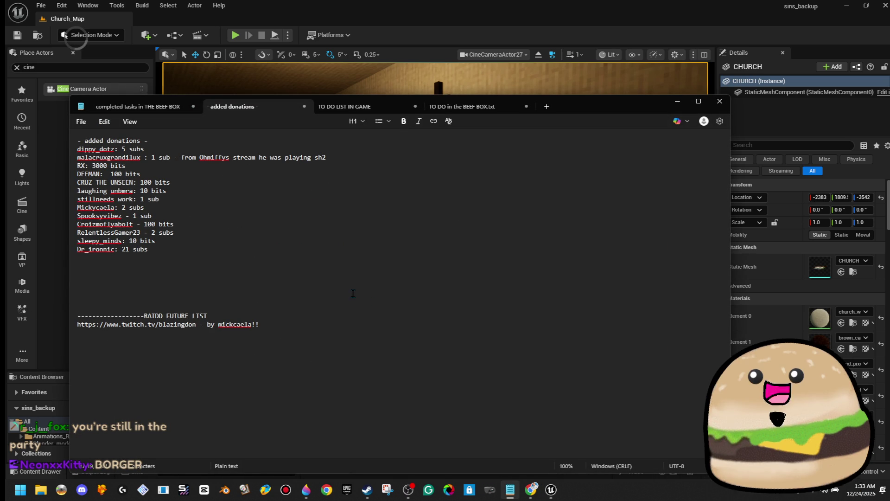
In a new Notepad tab, title the list 'RG and neon' and add '- MORE SIGNS' and 'easier navication'.
click(548, 105)
text(RG )
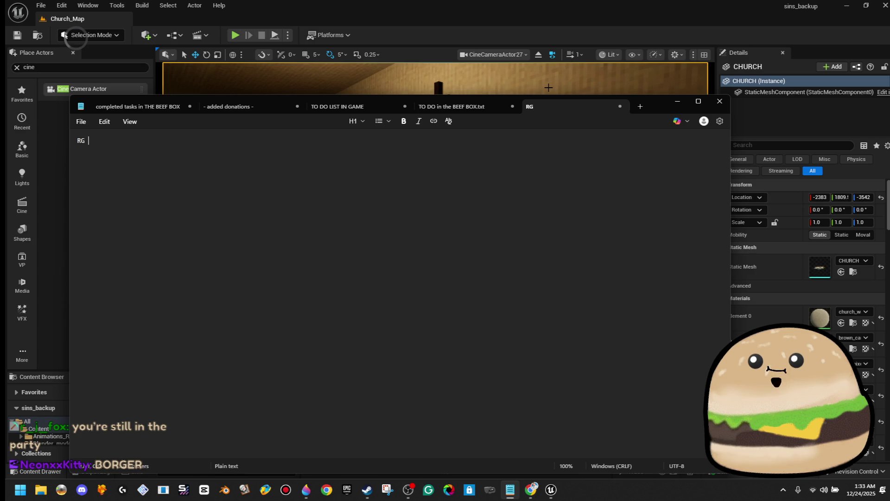
text(and neon)
key(Return)
text(- MORE SIGNS)
key(Return)
text(- more)
key(BackSpace)
key(BackSpace)
key(BackSpace)
text(easier navication)
key(Return)
Add items '- fix inverted mouse', 'enlarge the box radious of switch', '- added dot navigation in corner', then minimize Notepad.
text(- )
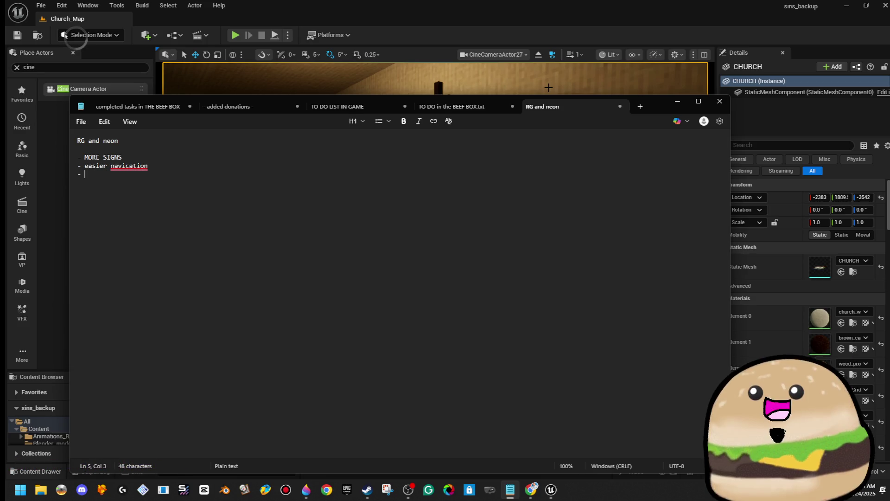
text(fix )
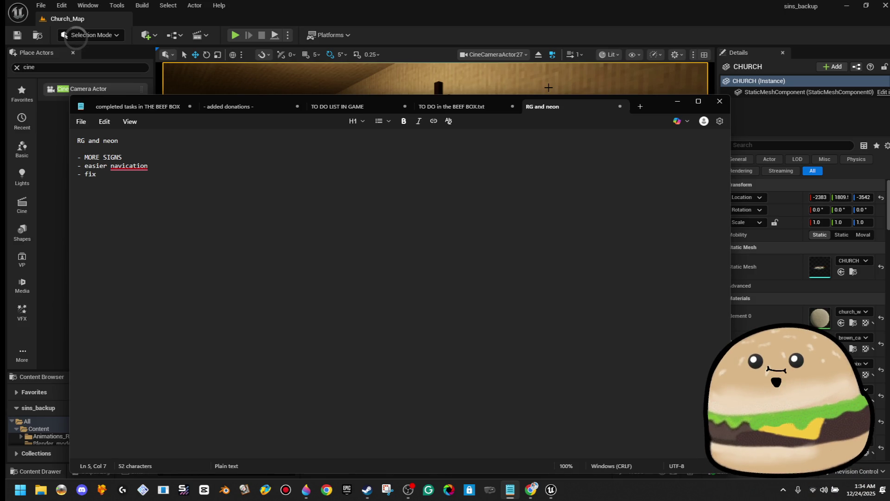
text(inver)
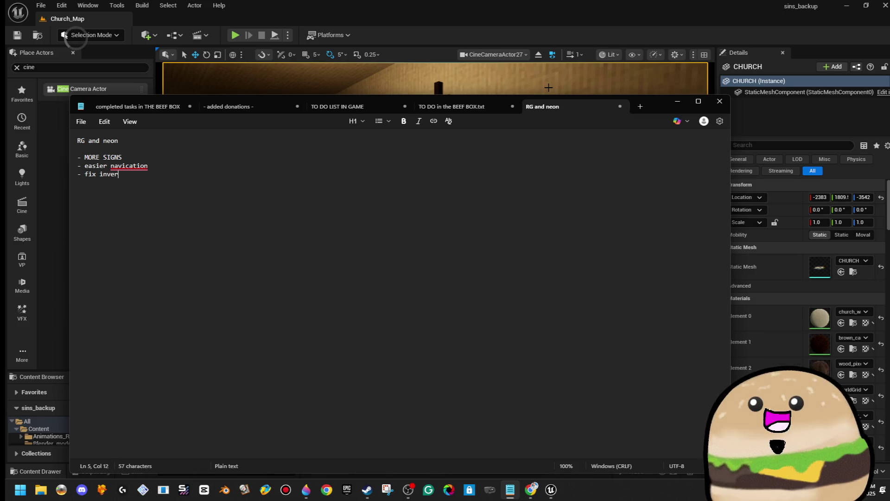
text(ted mouse)
key(Return)
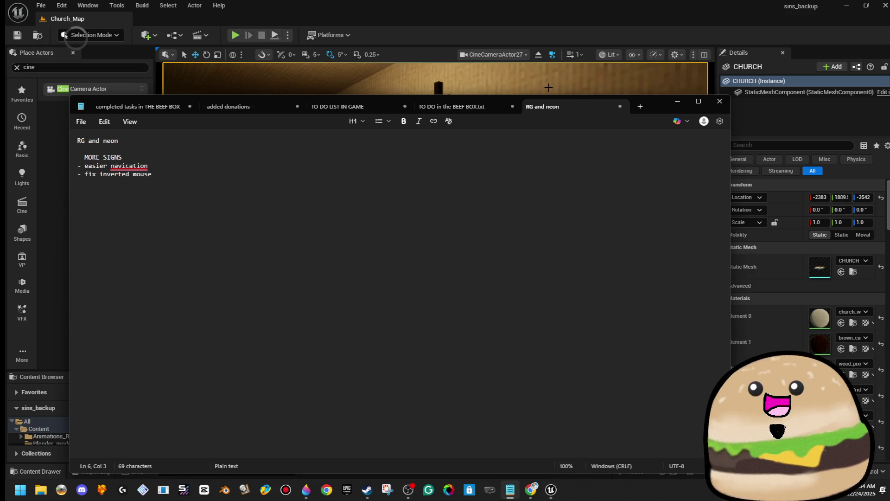
text(enlarge )
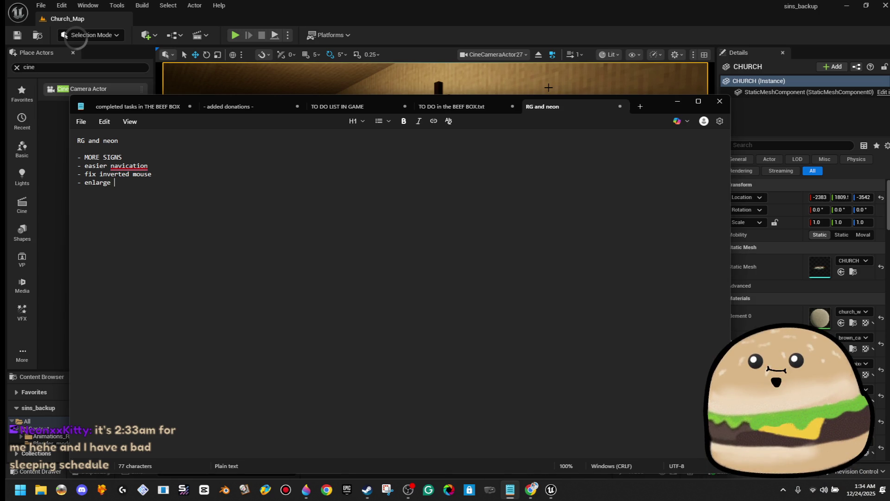
text(the box radious )
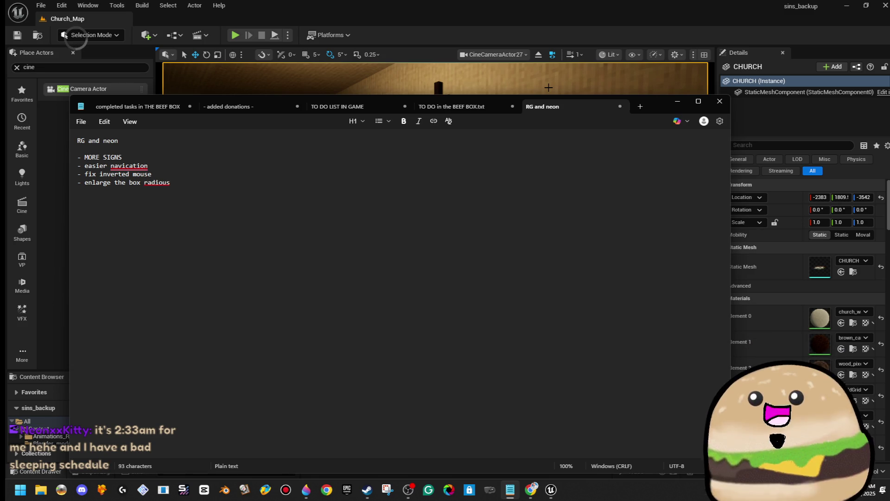
text(of switch)
key(Return)
text(- added a n)
key(BackSpace)
text(dot )
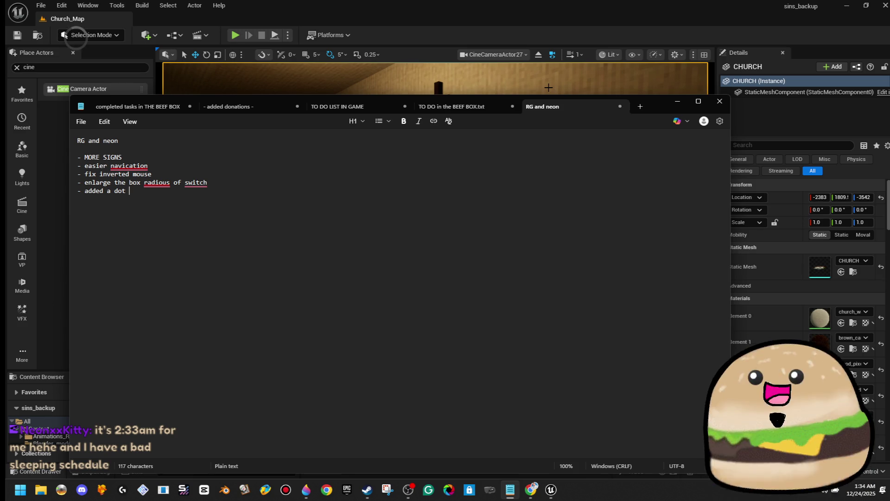
text(navigation)
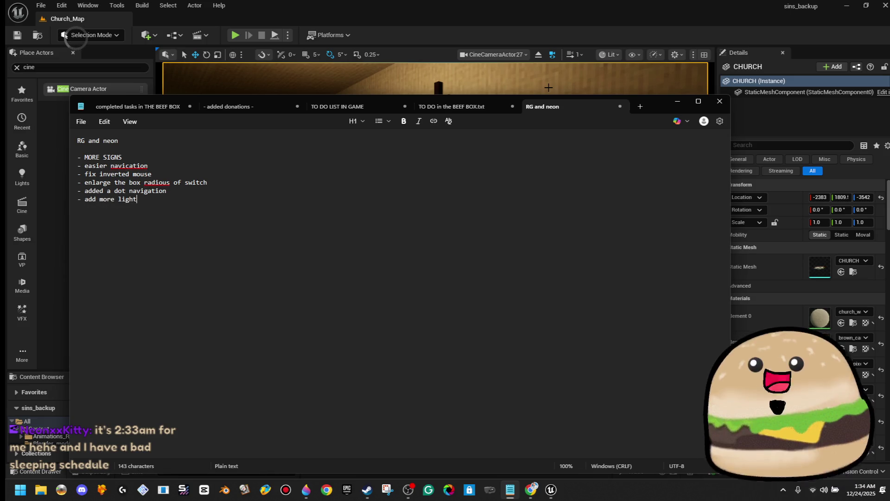
text(in corner)
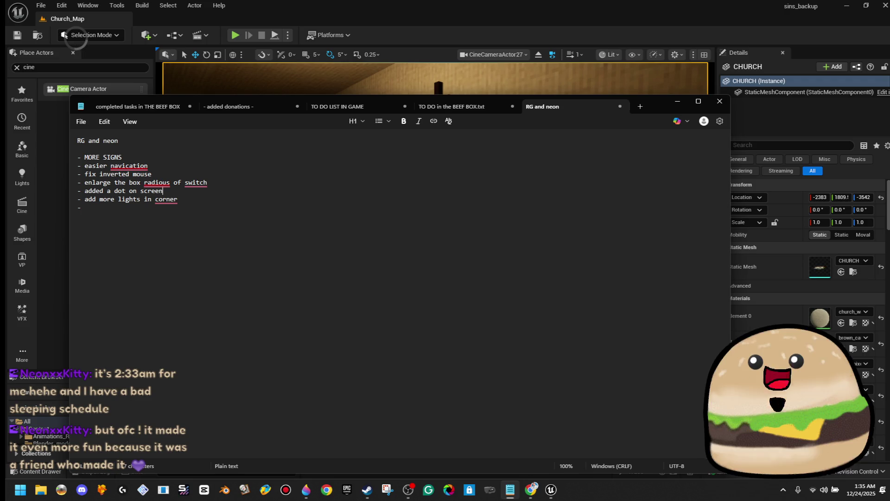
click(676, 104)
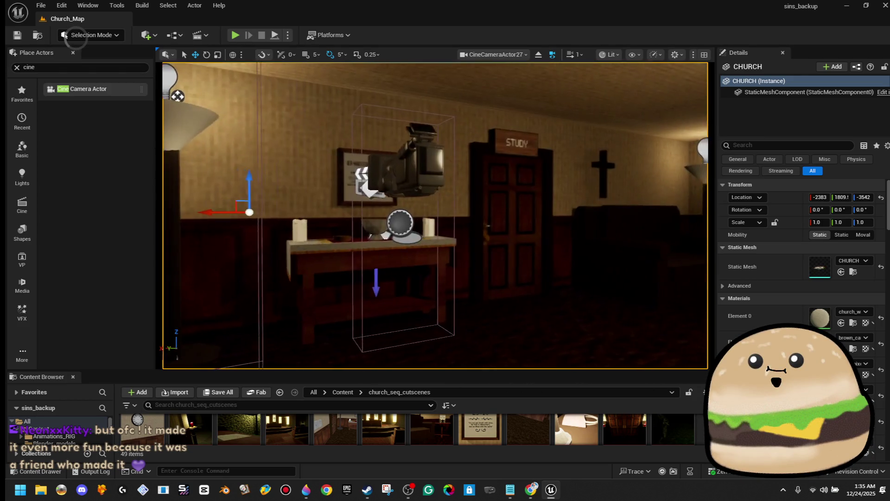
Start a Play From Here playtest beside the table near the STUDY door.
right_click(425, 325)
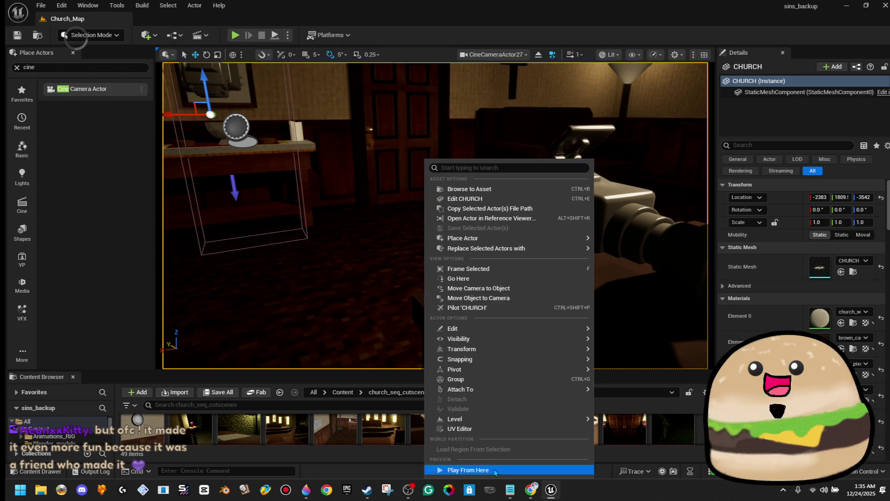
click(494, 470)
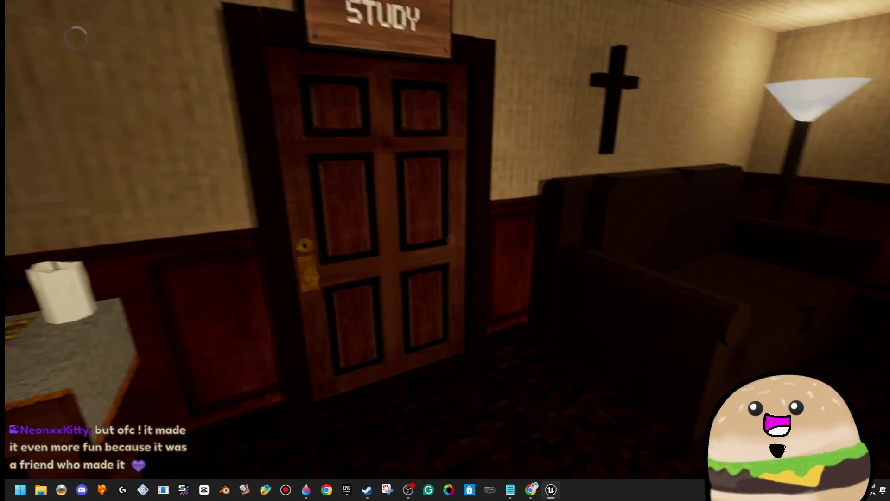
Walk past the wall clock and bookshelf into the desk room and inspect the pink purse.
key(w)
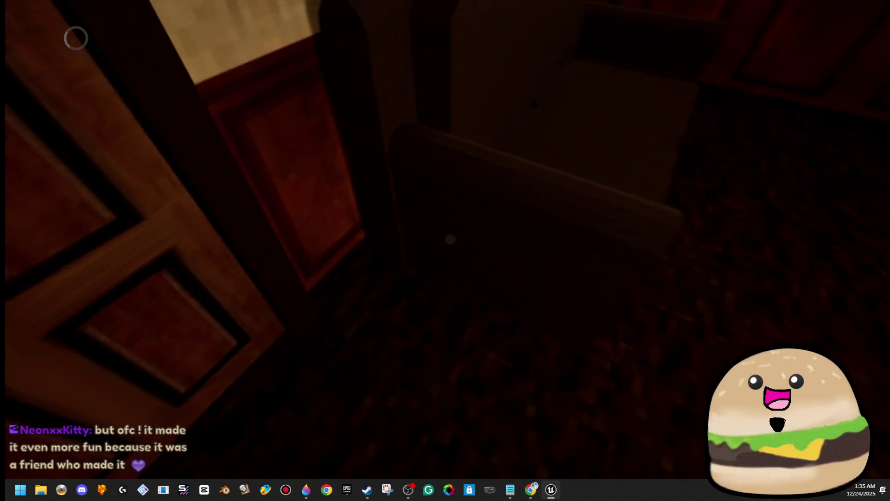
key(w)
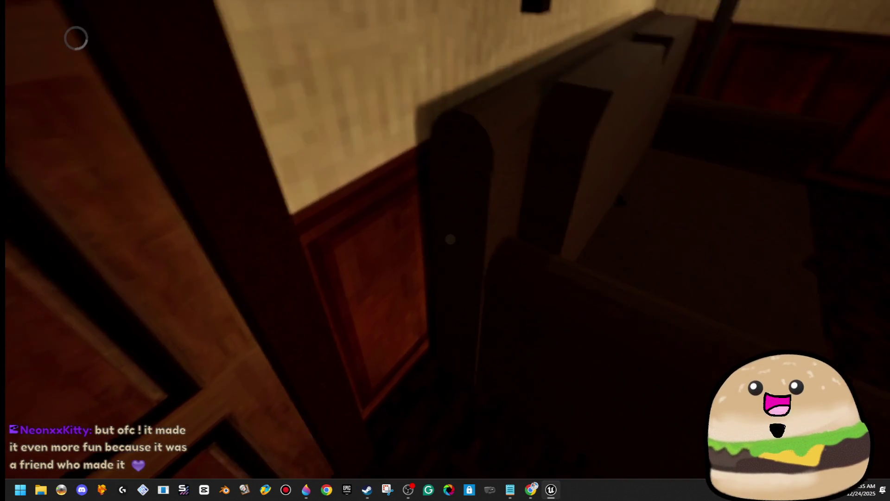
key(w)
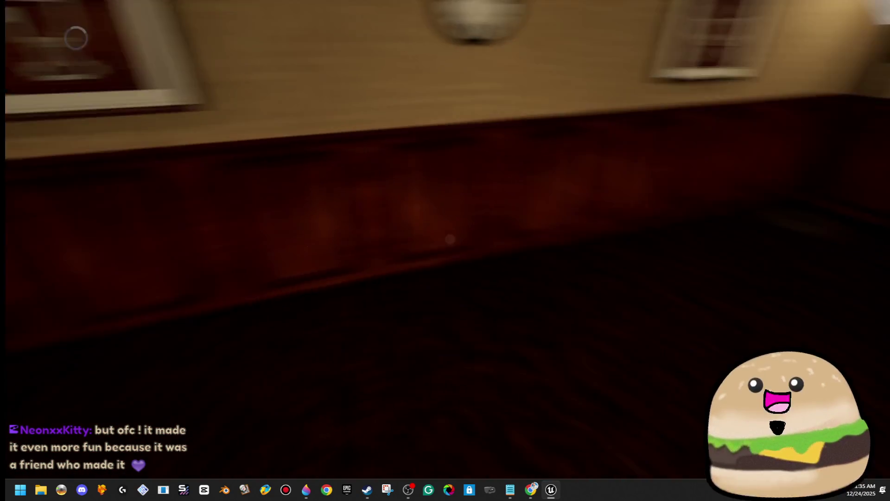
key(w)
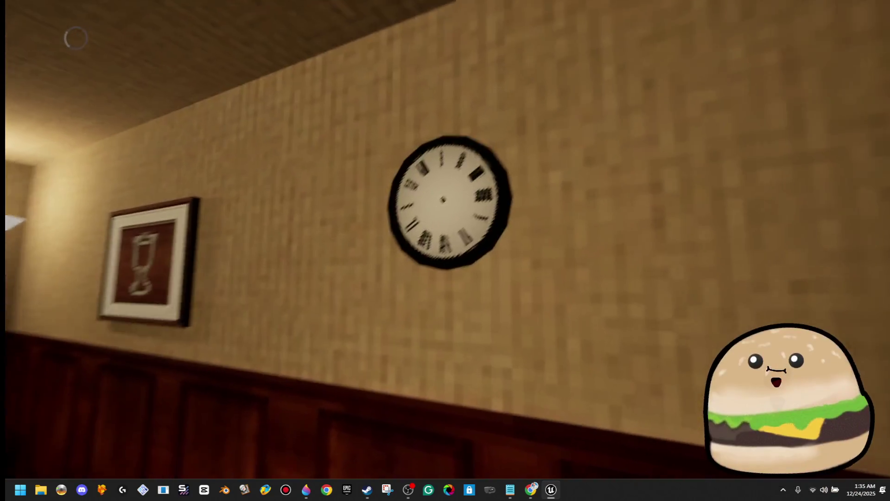
key(w)
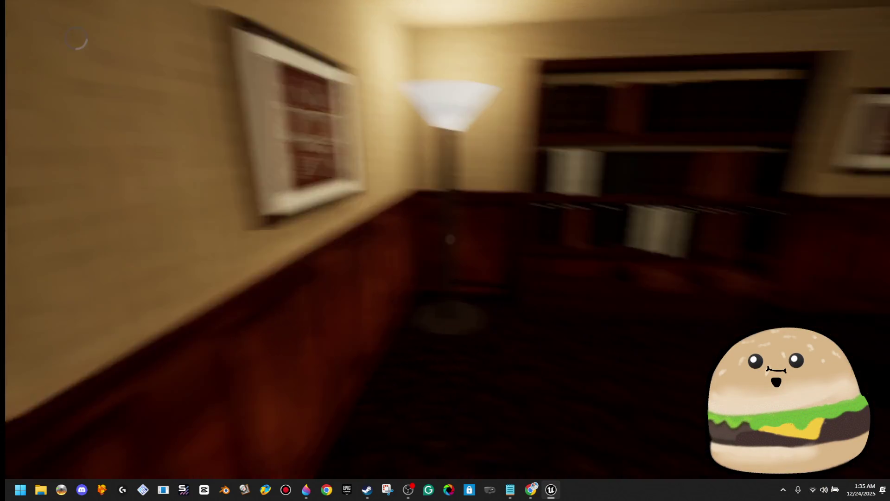
key(w)
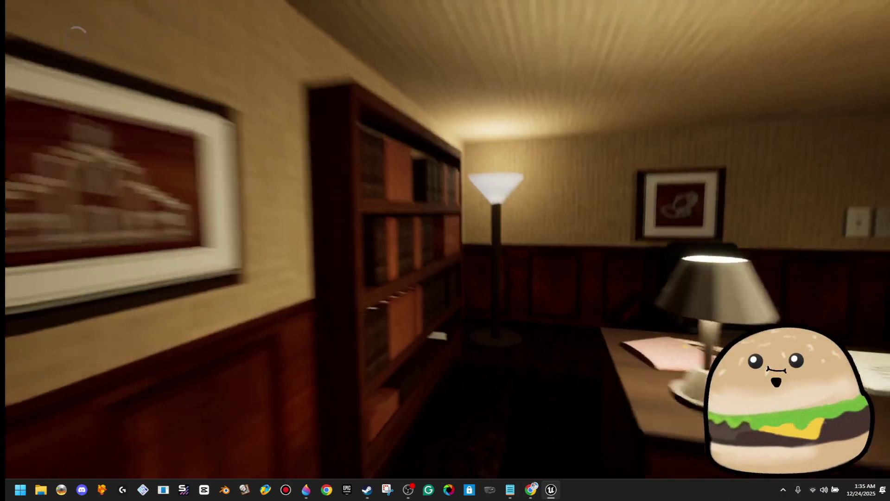
key(e)
key(e)
key(w)
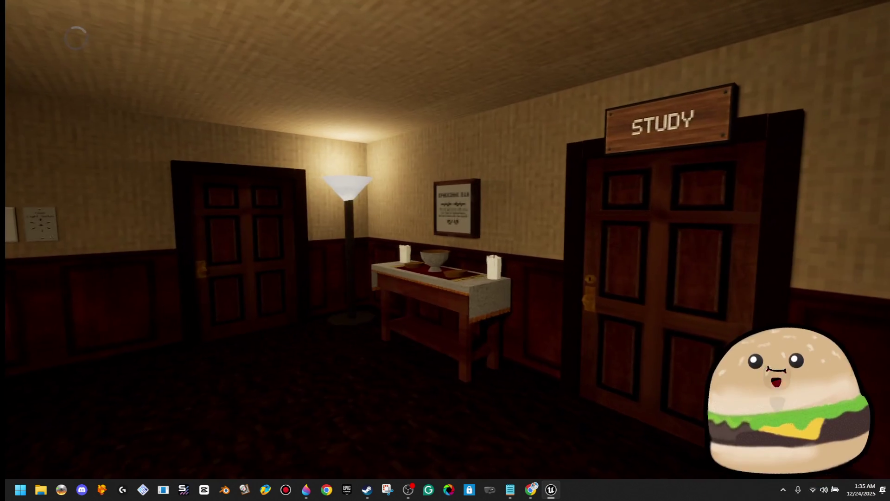
Open the wooden door by the floor lamp and light a prayer candle inside.
key(w)
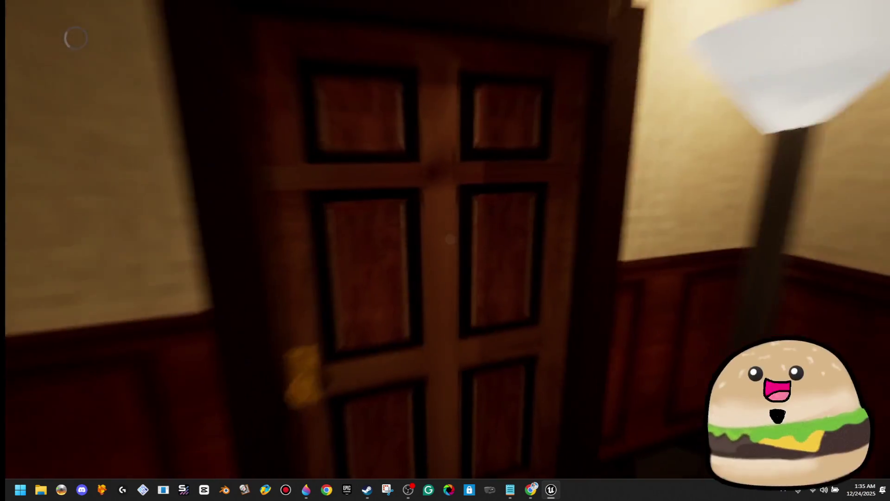
mouse_move(445, 250)
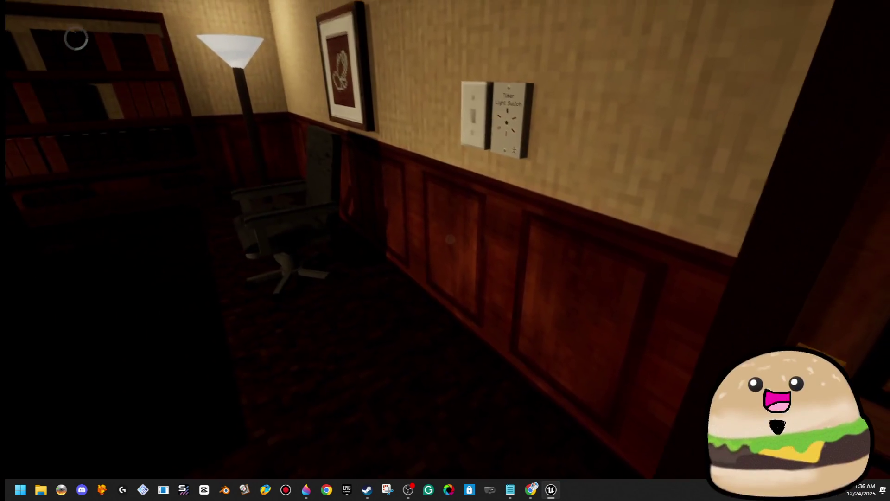
key(w)
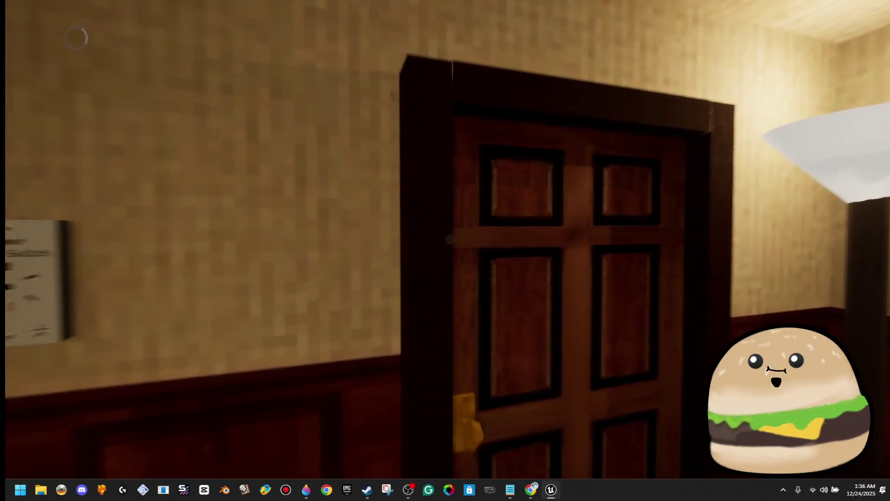
click(451, 239)
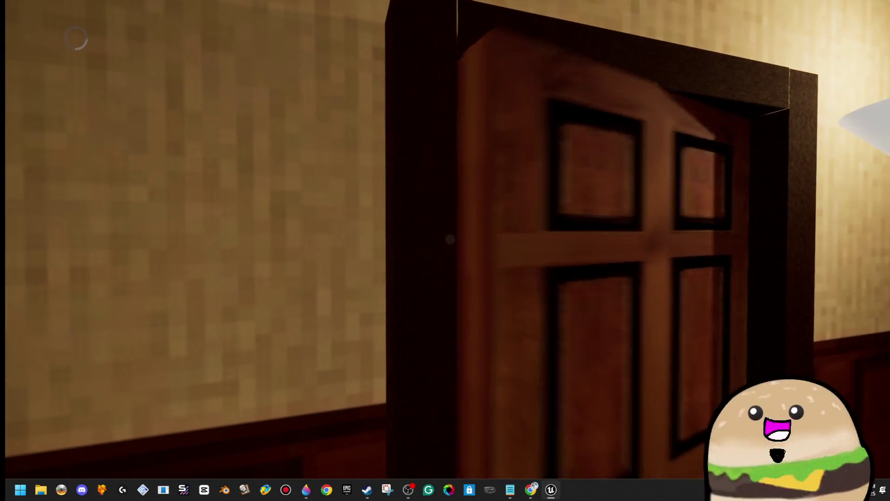
key(w)
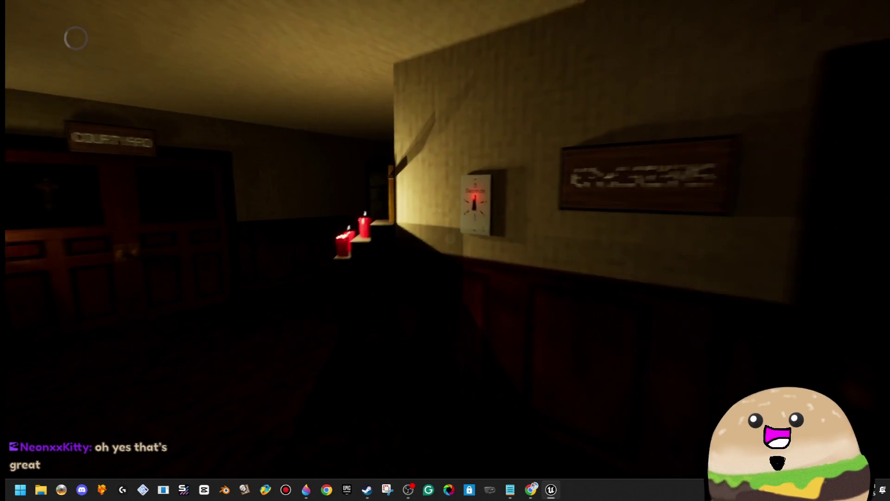
mouse_move(450, 239)
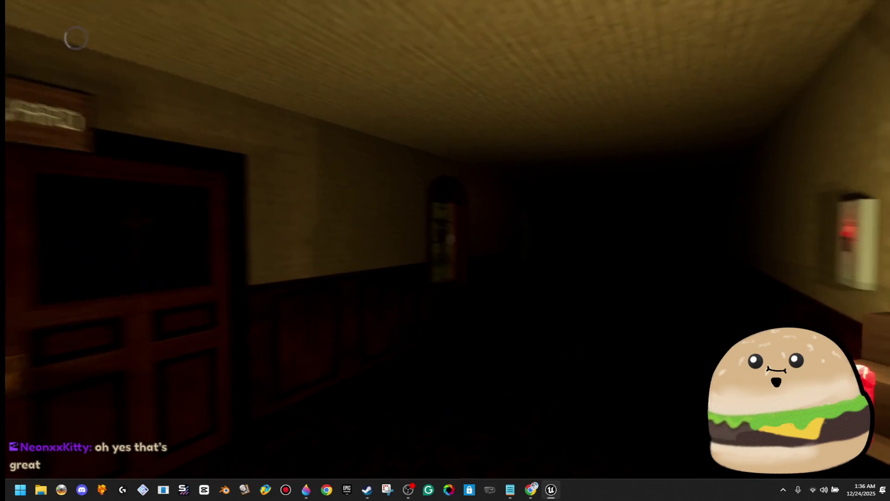
click(450, 239)
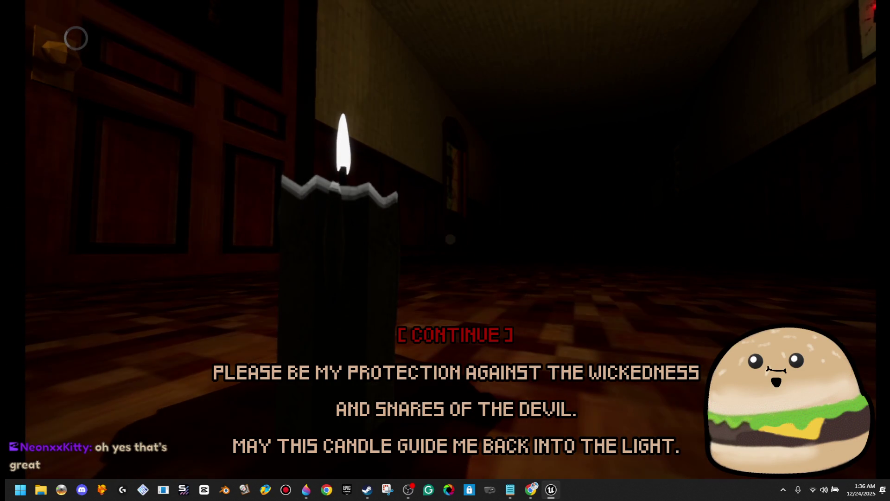
click(451, 239)
Walk down the lit hallway past the ceiling lamp.
mouse_move(450, 239)
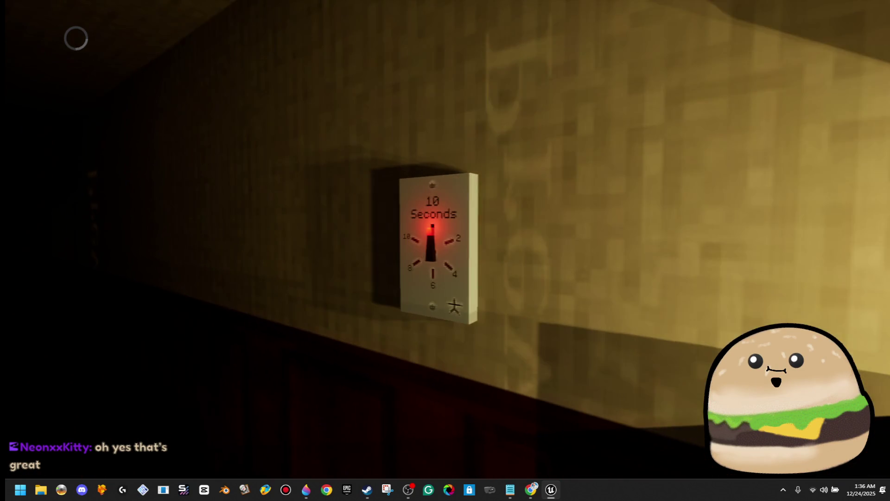
key(w)
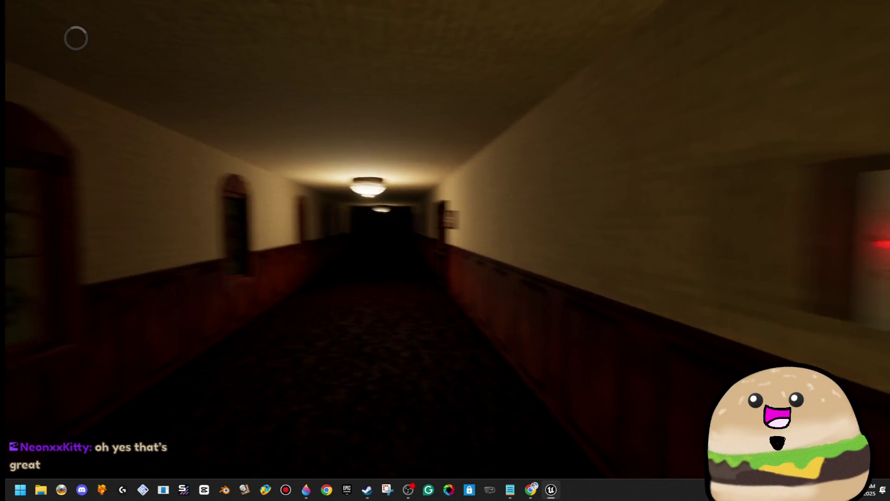
key(w)
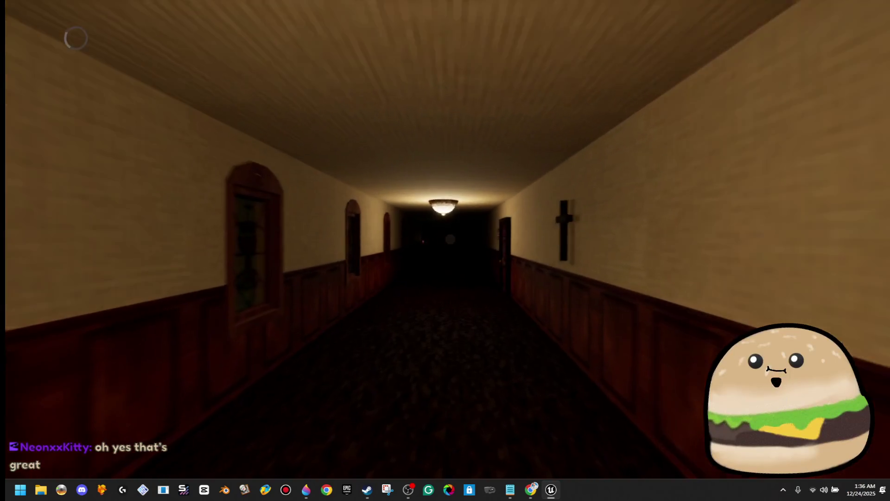
key(w)
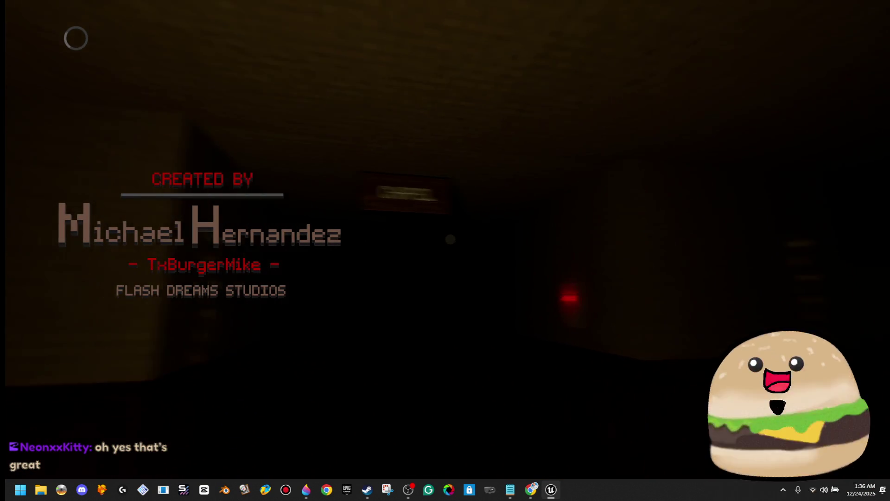
Walk under the PASTOR sign and along the SOUTH HALL corridor toward the CHAPEL.
key(w)
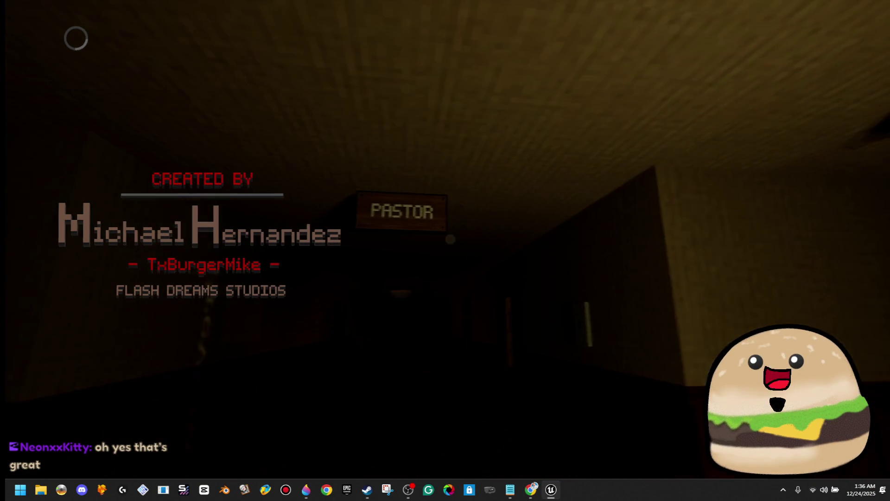
key(w)
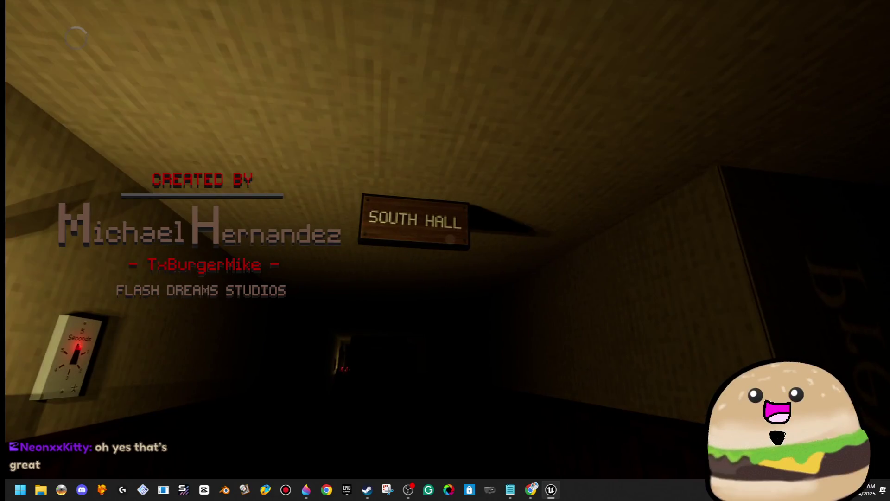
key(w)
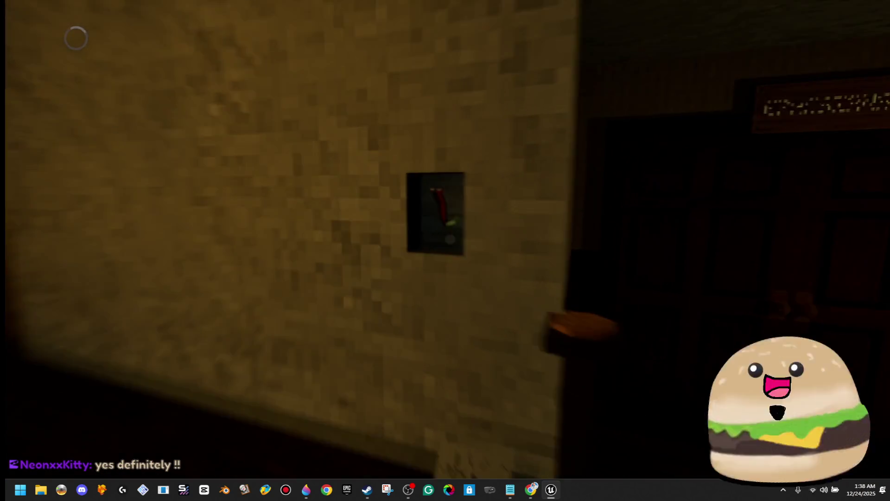
Try the out-of-order light switch, then walk through the CHAPEL corridor up to the altar.
key(e)
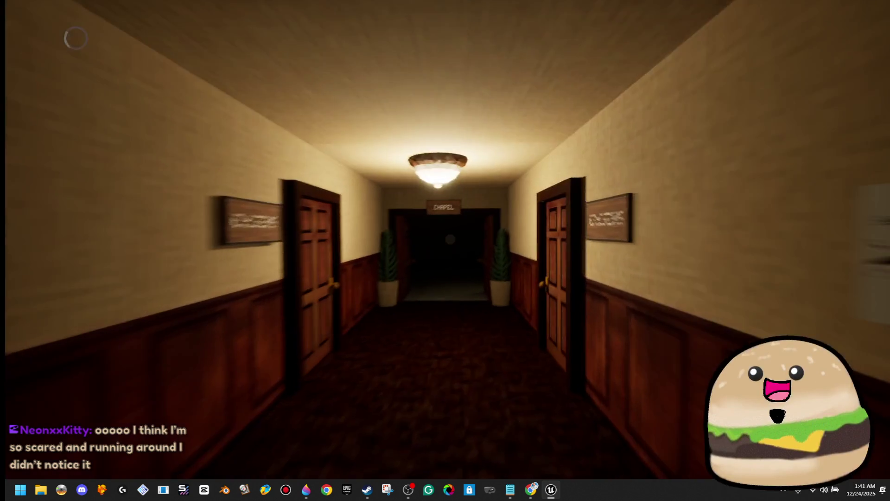
key(w)
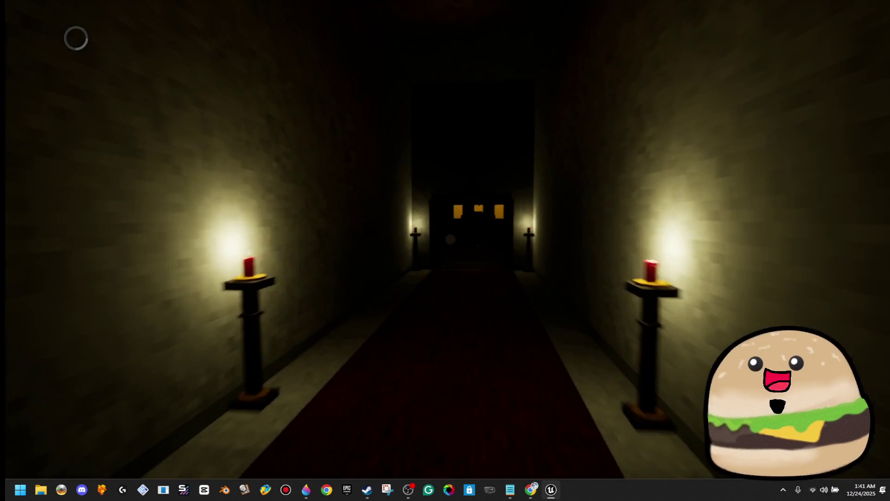
key(w)
key(w)
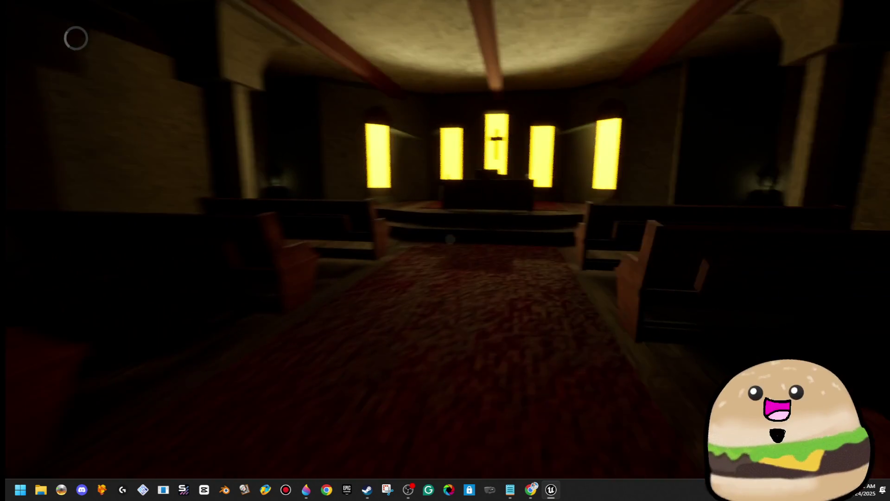
key(w)
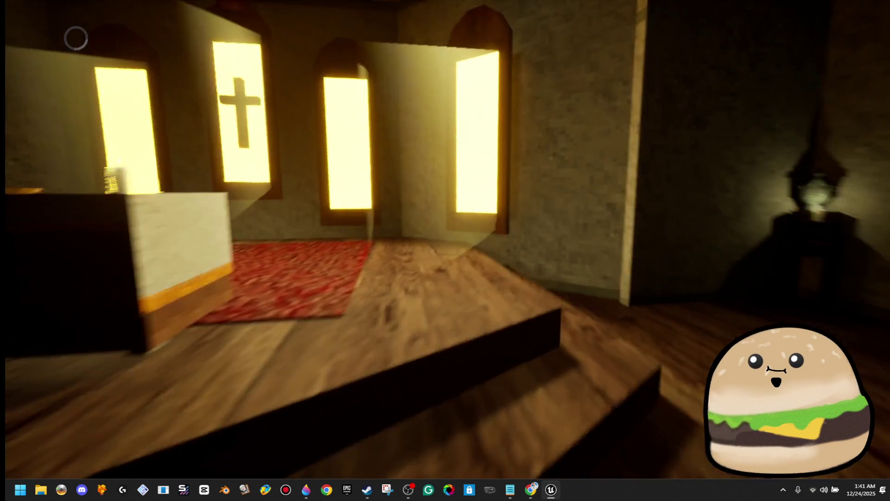
Look over the pews toward the cross wall, back off the Bible, then switch to the 'RG and neon' list.
key(w)
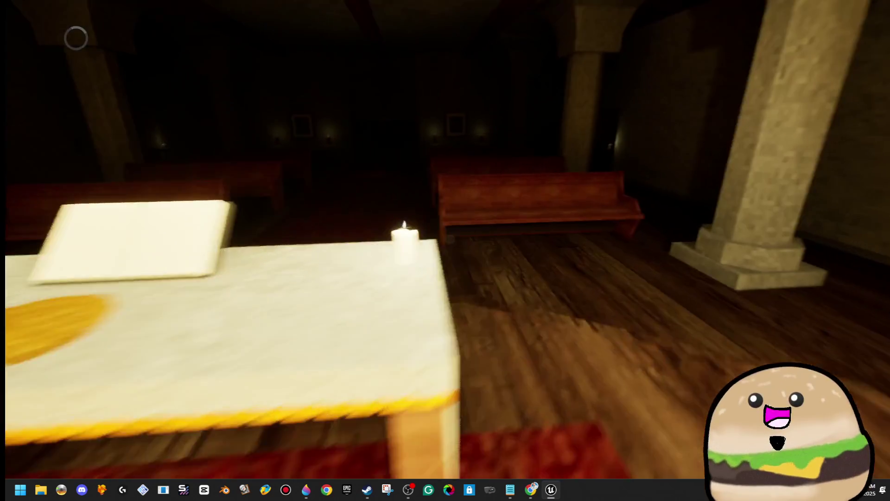
key(w)
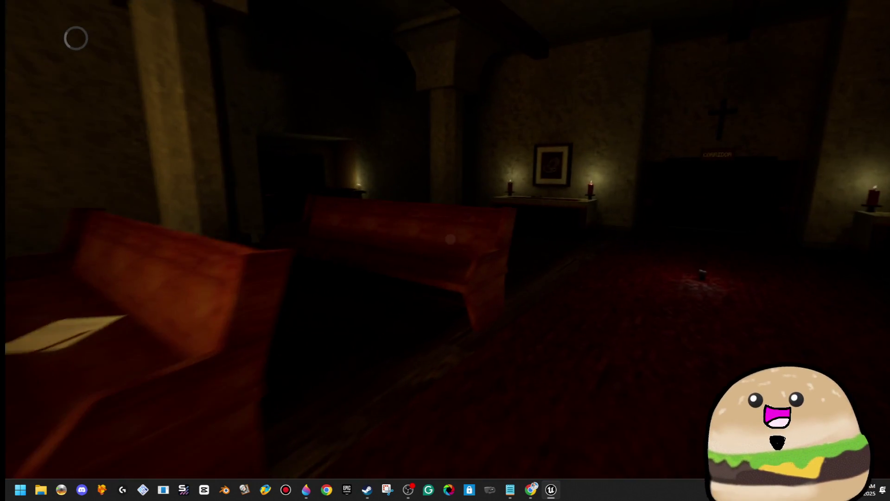
key(w)
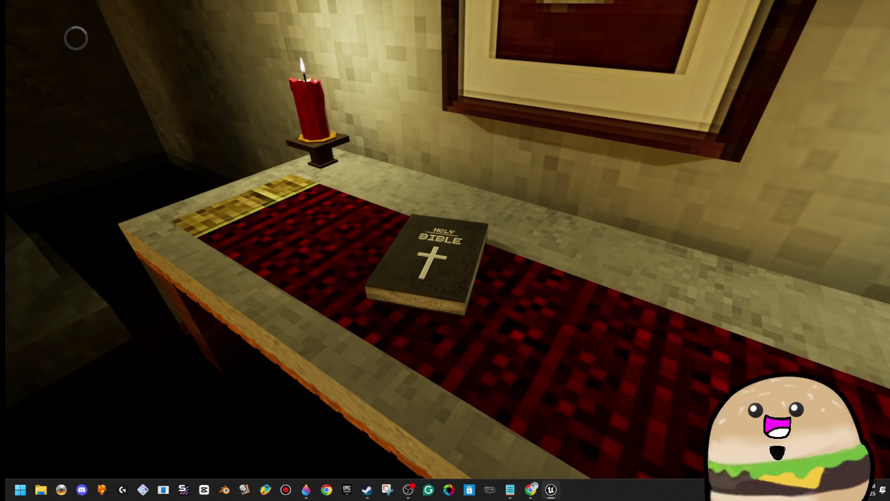
key(s)
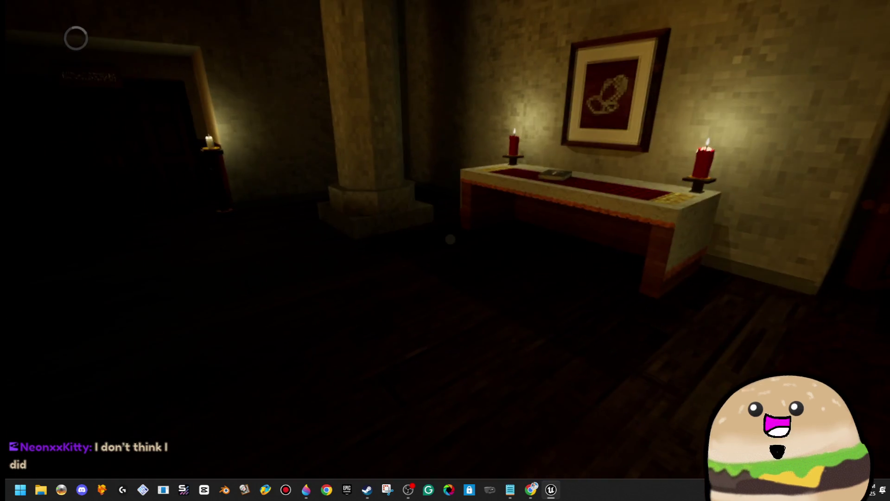
key(alt+Tab)
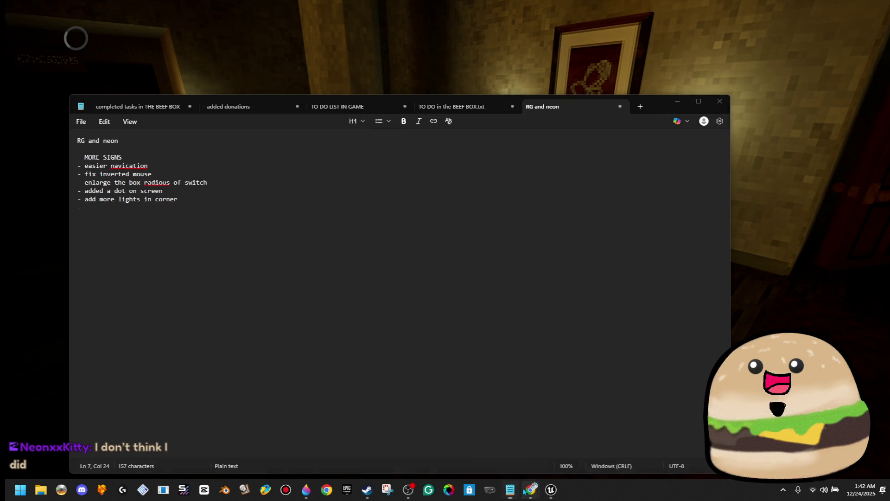
Bring up the 'Last stream before Christmas <33 LOVE YOU GUYSS' VOD and unmute it at about 6% volume.
click(549, 447)
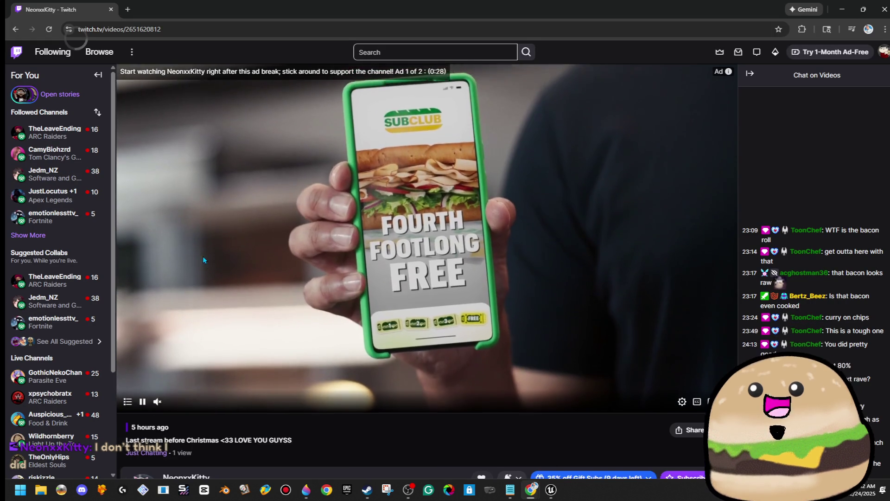
scroll(251, 430, down, 5)
scroll(335, 280, up, 3)
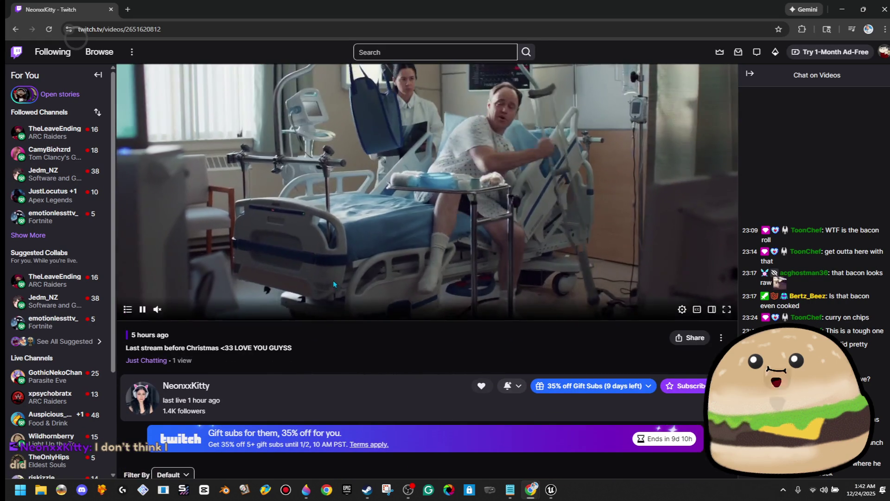
scroll(497, 343, down, 4)
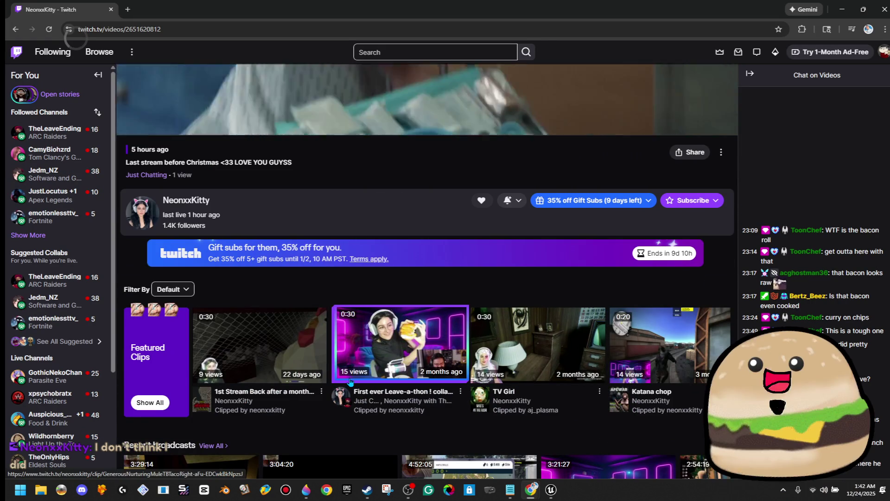
scroll(350, 382, down, 4)
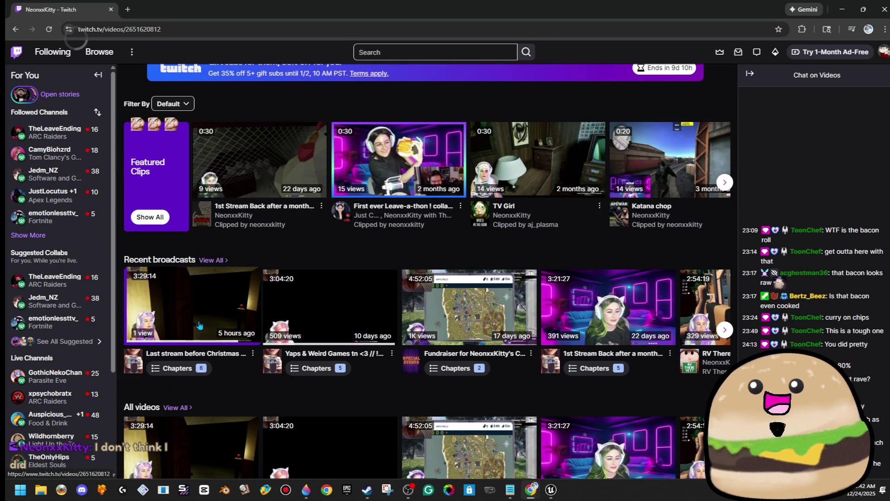
scroll(198, 323, up, 6)
scroll(202, 326, down, 5)
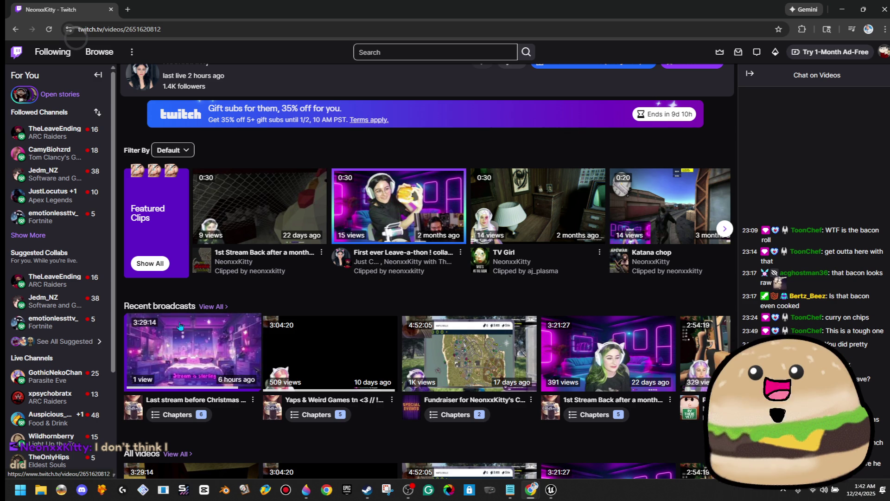
scroll(157, 416, up, 1)
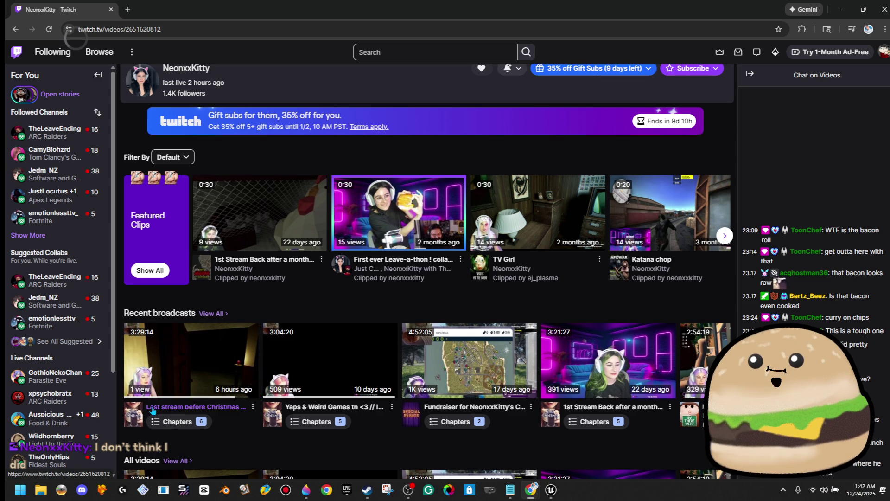
scroll(370, 292, up, 5)
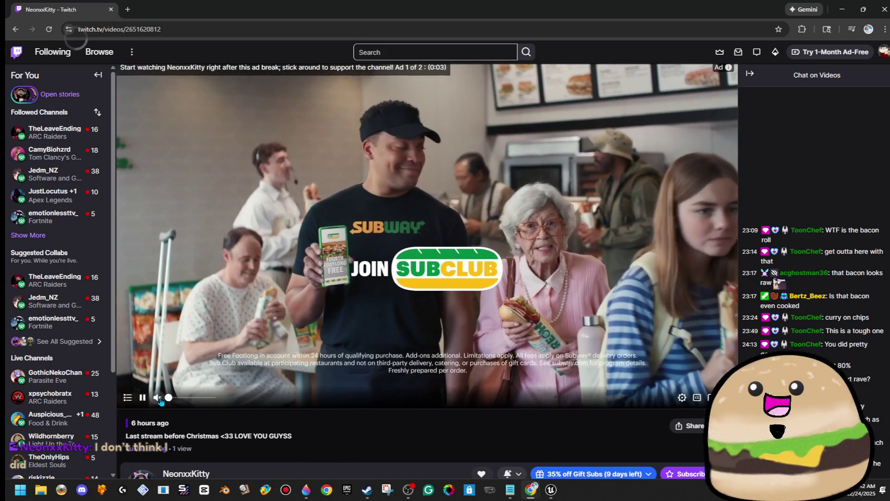
click(157, 397)
drag(171, 402, 168, 402)
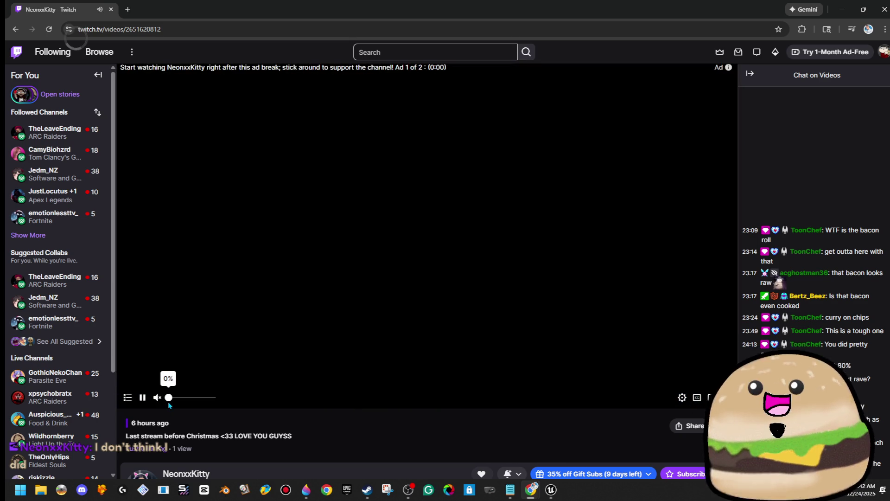
click(171, 402)
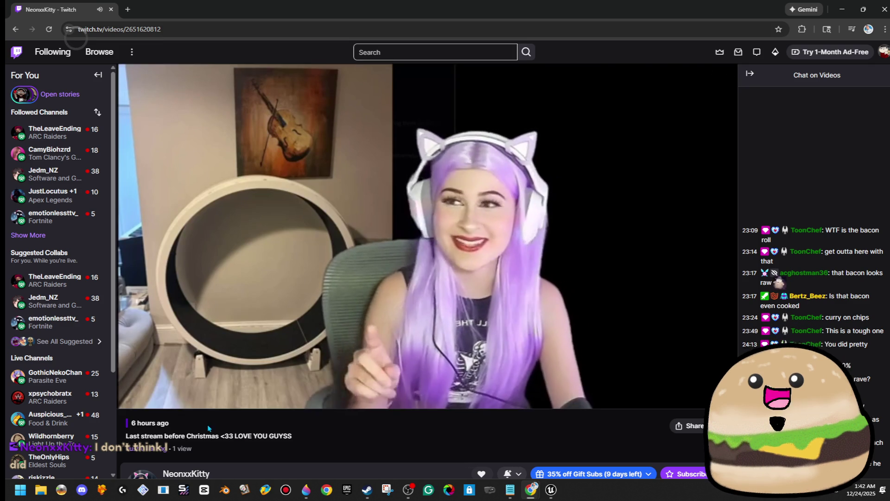
Seek the VOD ahead through 01:37:44 and 01:50:51 to about 02:01:20 in fullscreen.
click(407, 385)
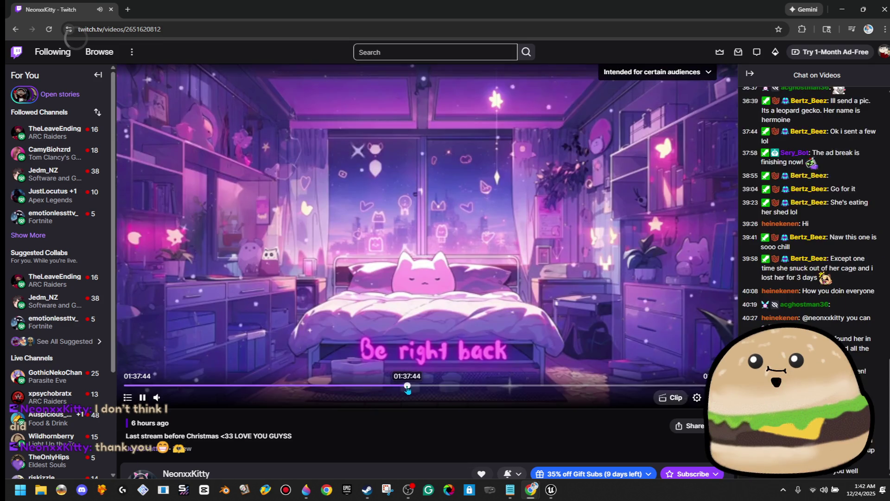
click(445, 386)
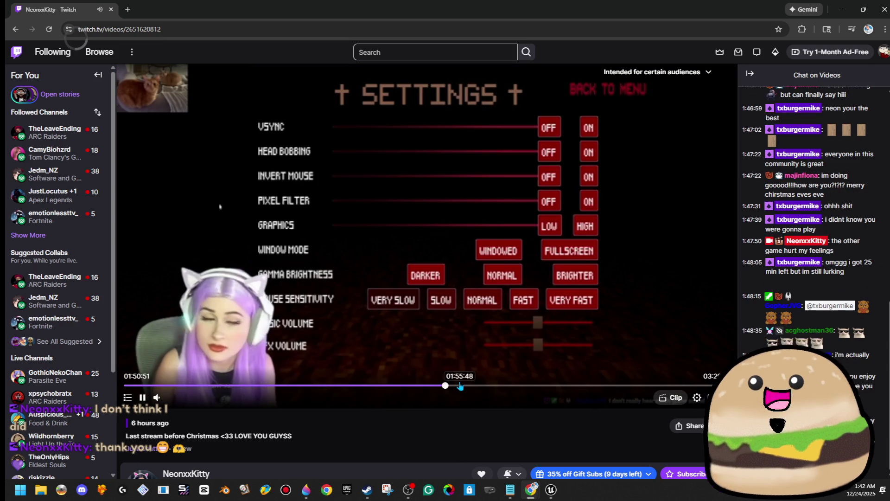
click(469, 386)
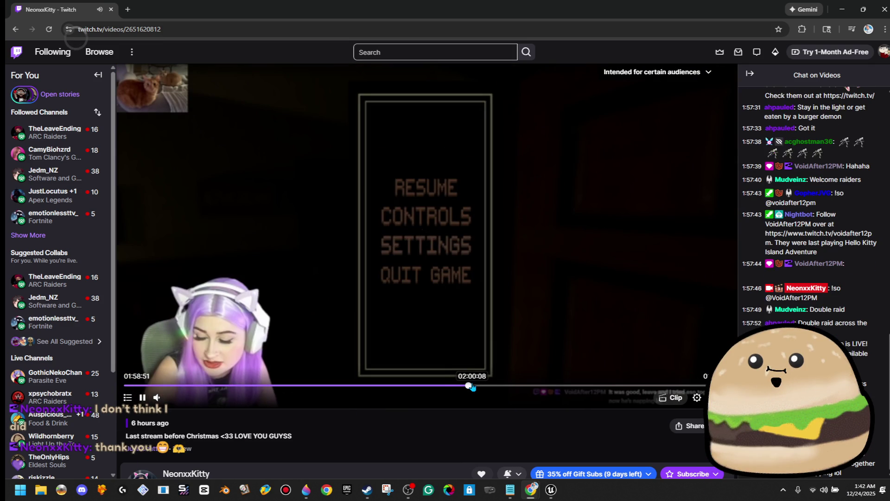
click(477, 386)
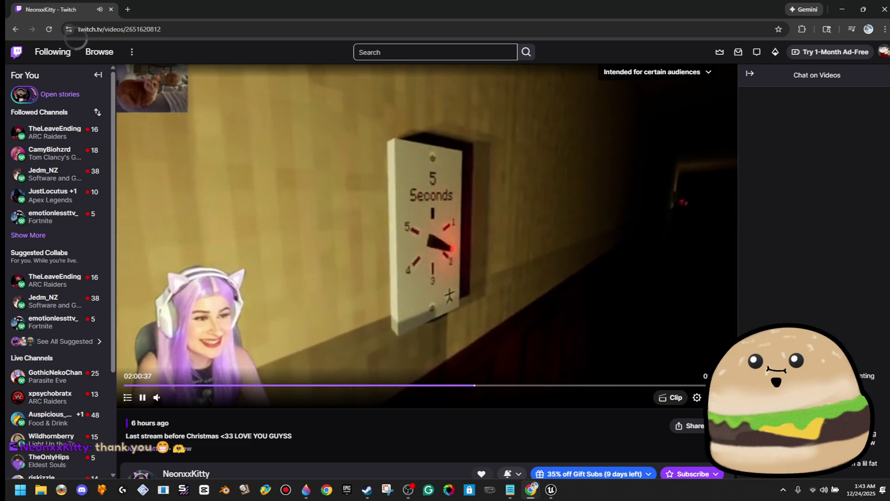
click(709, 397)
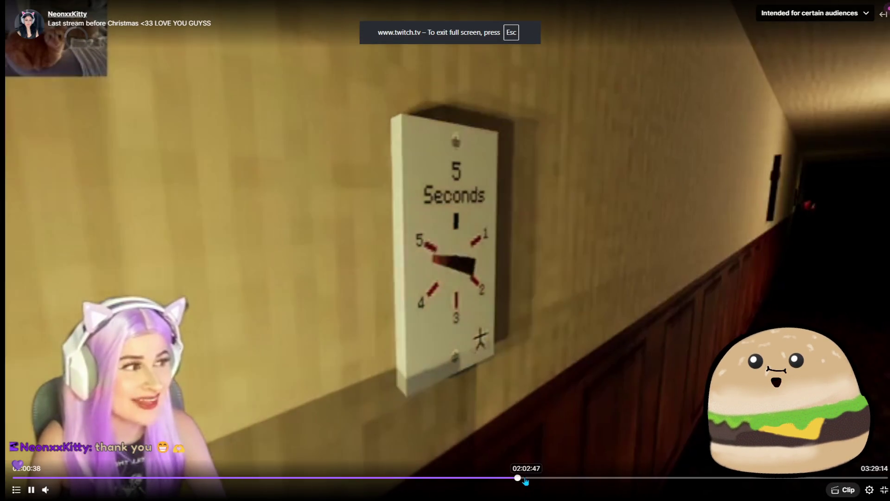
click(521, 477)
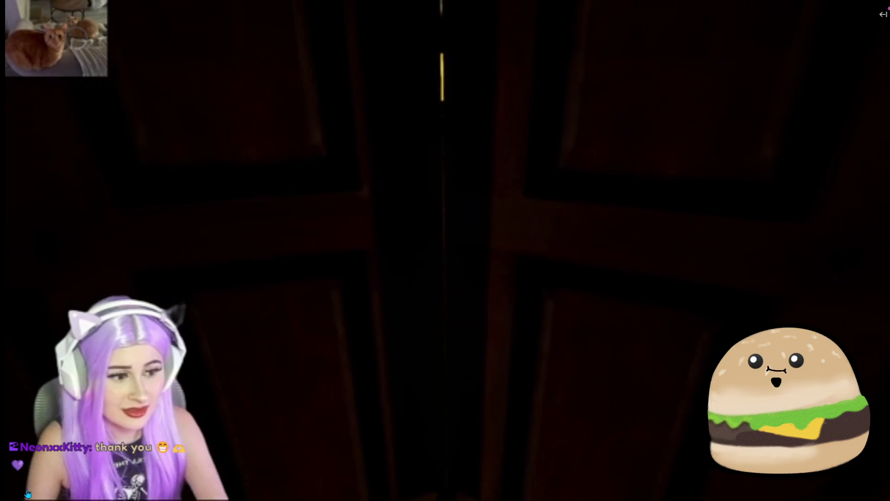
Pause at 02:01:49 on the 'Be alert and of sober mind' quote and exit fullscreen.
mouse_move(45, 490)
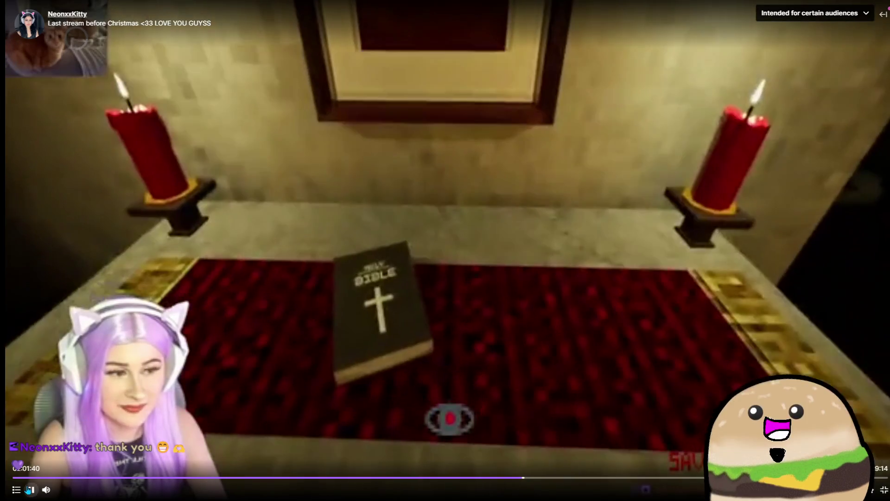
click(30, 490)
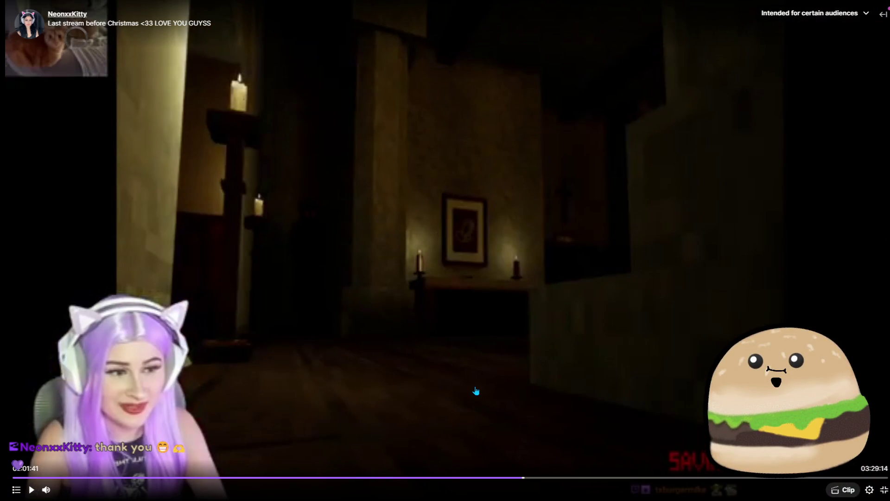
click(886, 492)
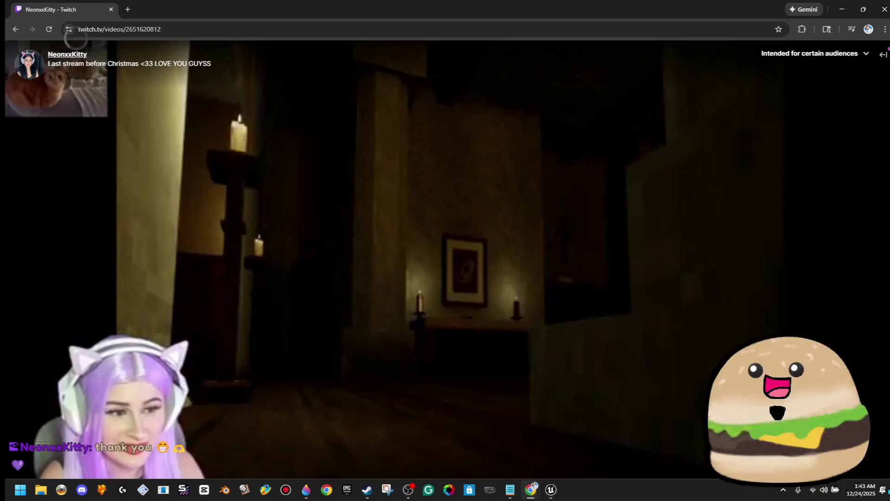
click(141, 397)
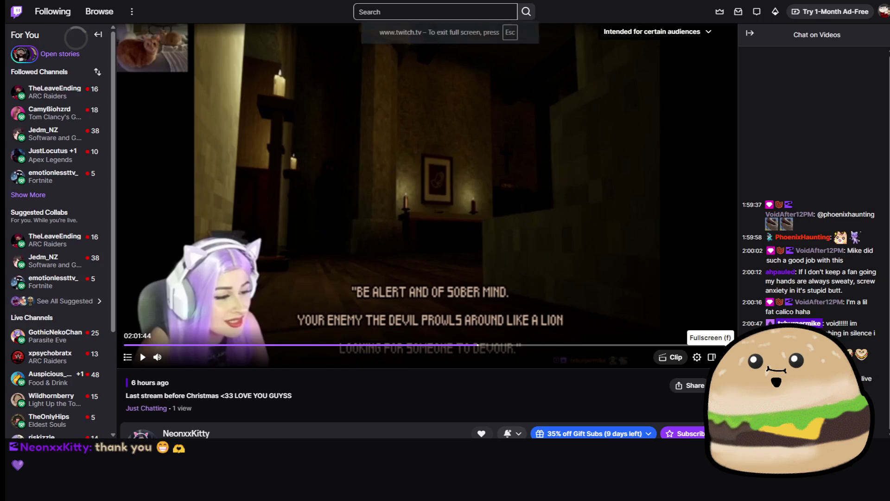
click(705, 397)
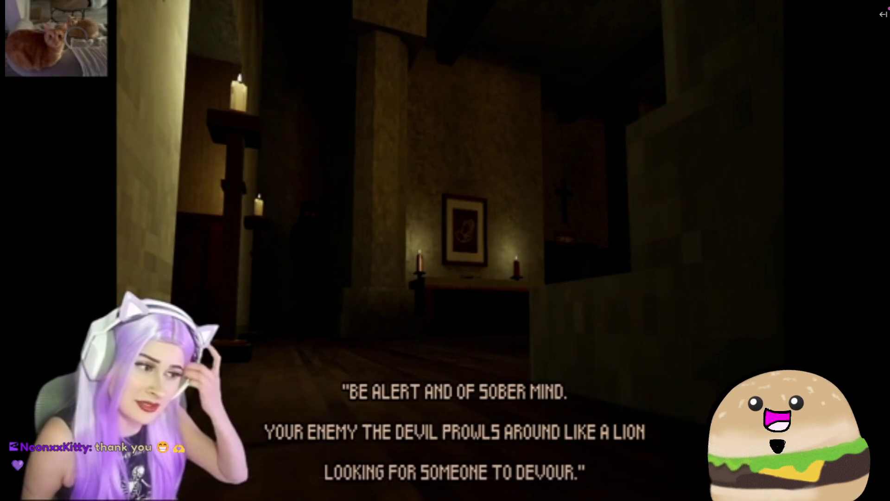
mouse_move(75, 493)
click(31, 489)
click(882, 490)
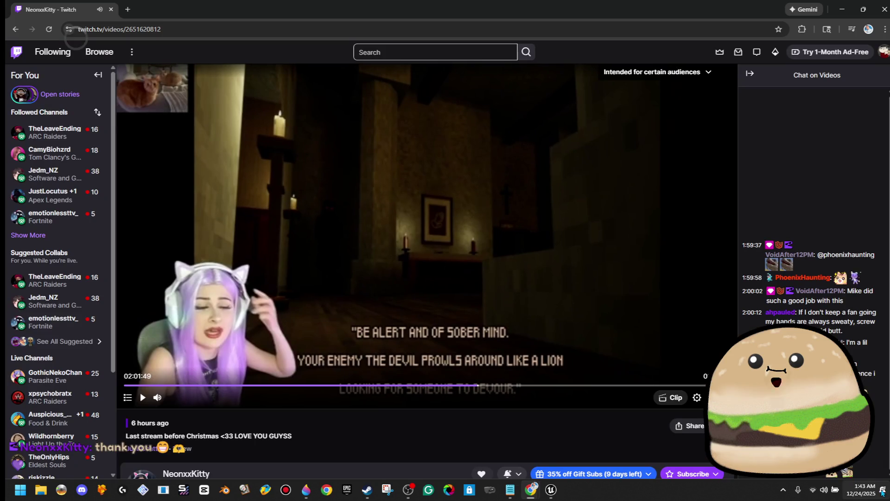
Open the other streamer's Twitch channel in a new browser tab.
click(127, 14)
text(rewritepal.com)
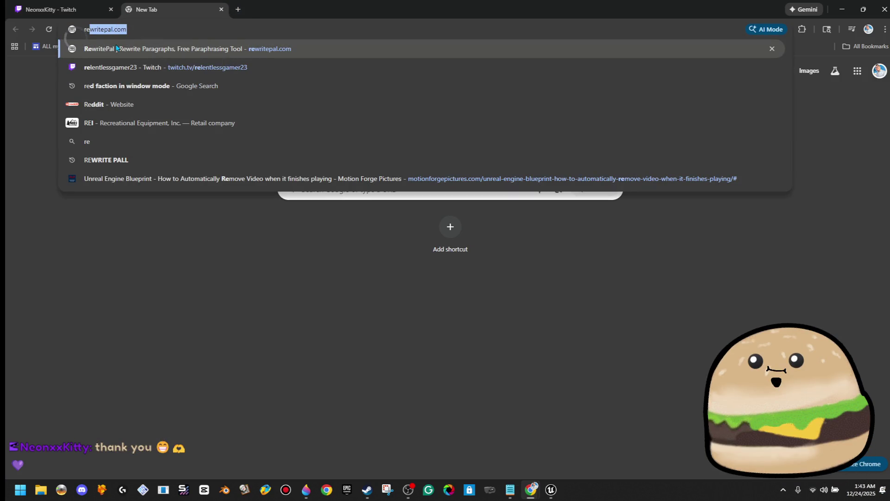
click(105, 68)
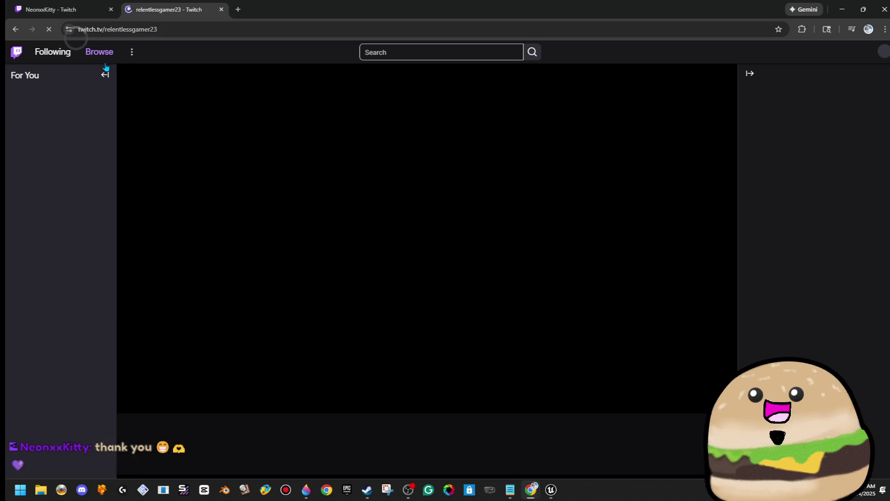
scroll(387, 332, down, 5)
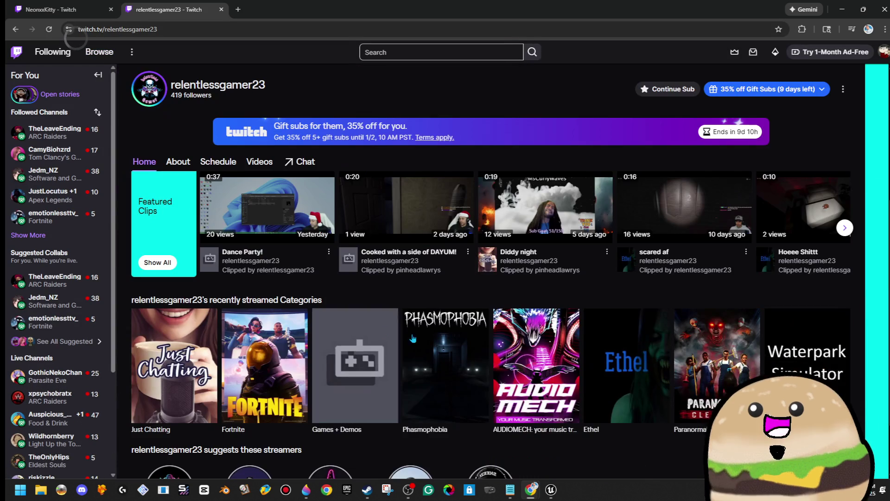
scroll(749, 274, up, 3)
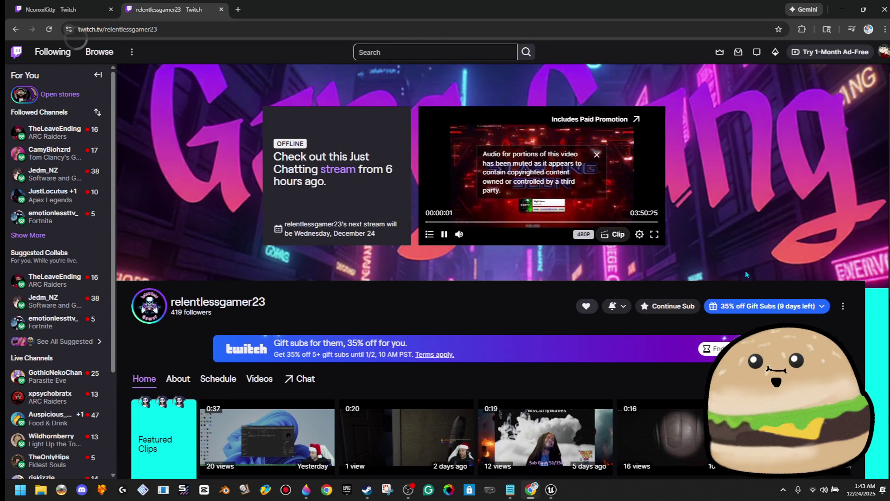
scroll(510, 328, down, 5)
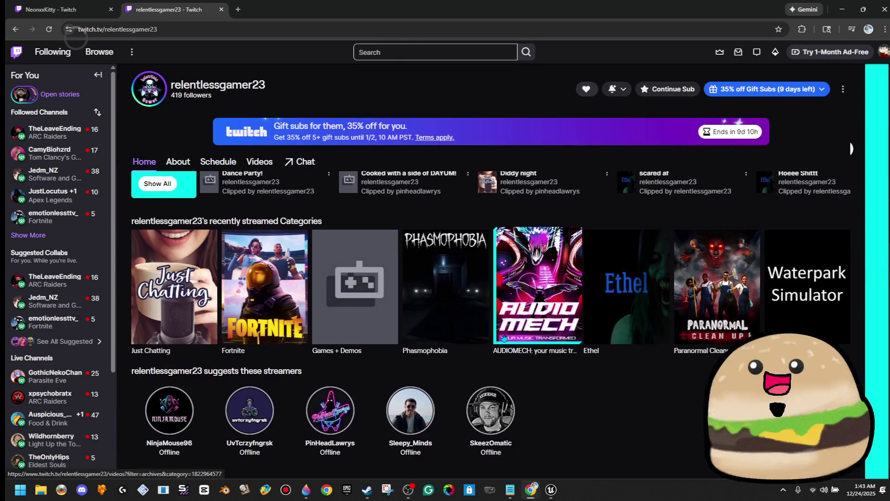
scroll(504, 336, up, 3)
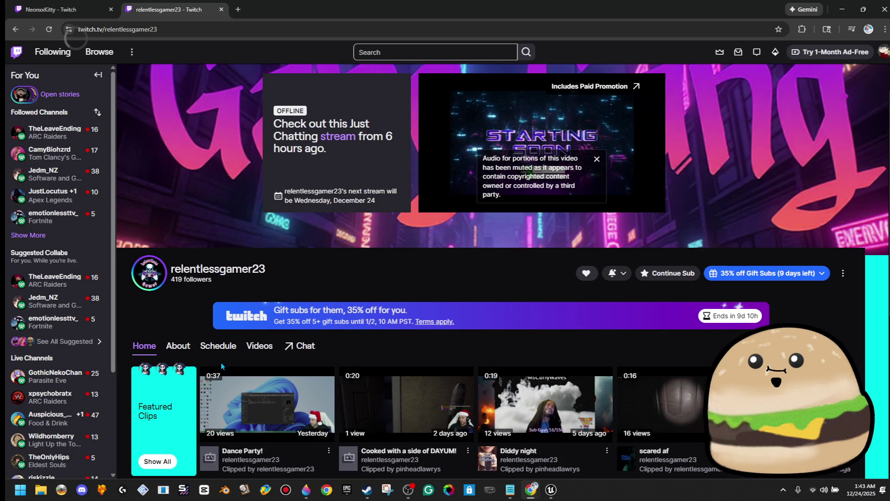
Open the 'Where are you Christmas?' broadcast from Videos and drag its tab into its own window.
click(252, 351)
scroll(527, 382, down, 3)
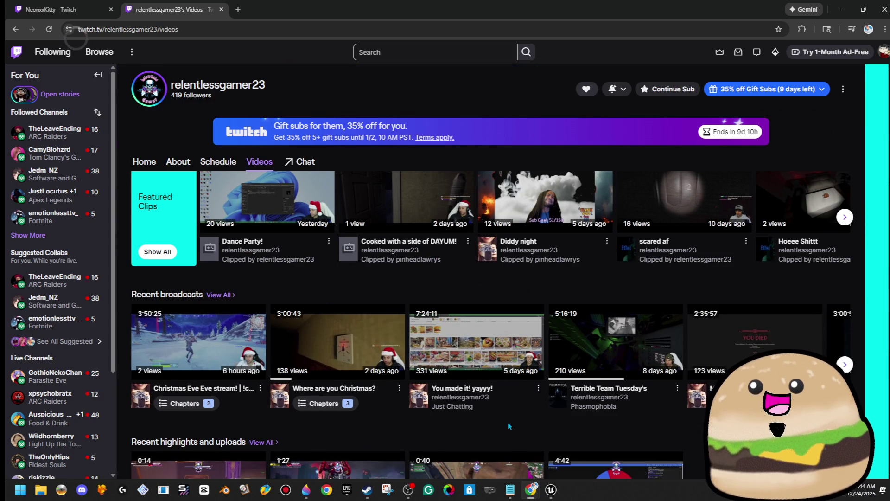
click(337, 352)
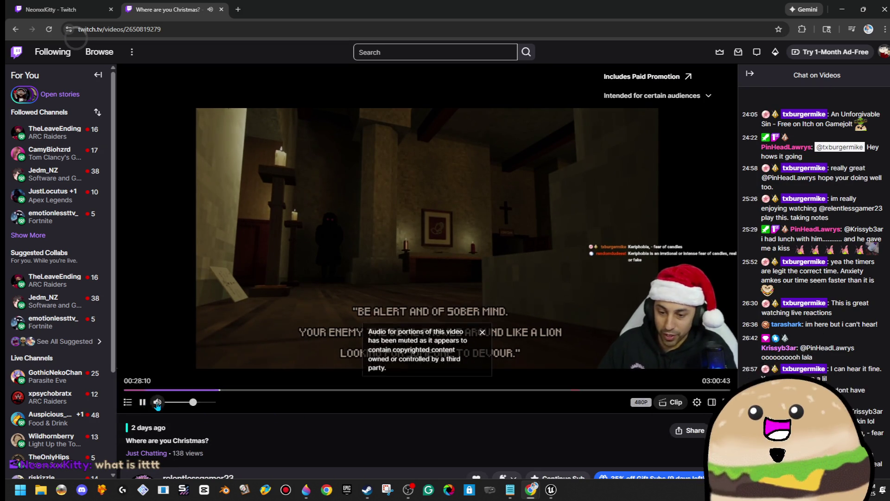
mouse_move(186, 12)
mouse_down()
mouse_move(497, 105)
mouse_move(511, 93)
mouse_move(512, 67)
mouse_move(494, 95)
mouse_up()
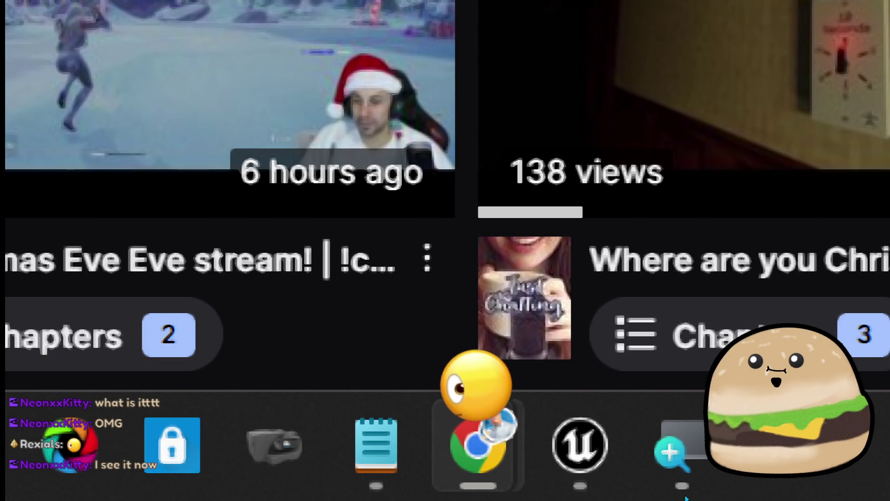
Close the Magnifier, the separate Twitch broadcast window, and the remaining Twitch browser window.
right_click(673, 446)
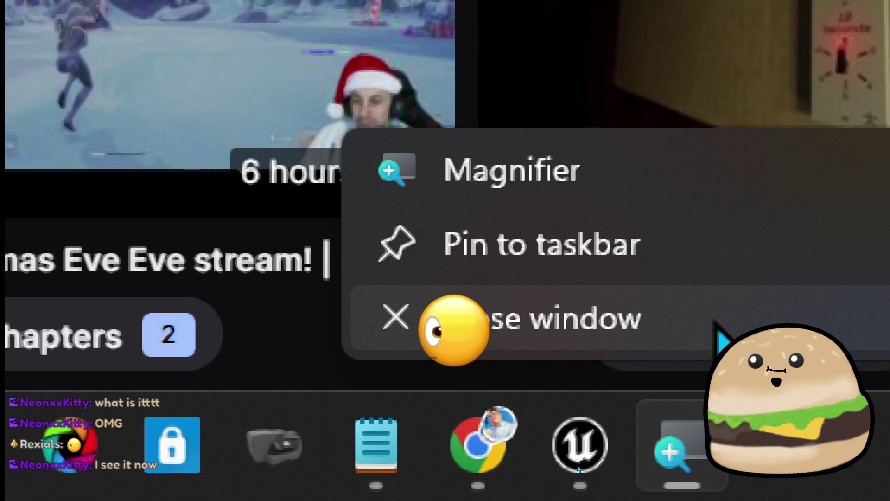
click(718, 327)
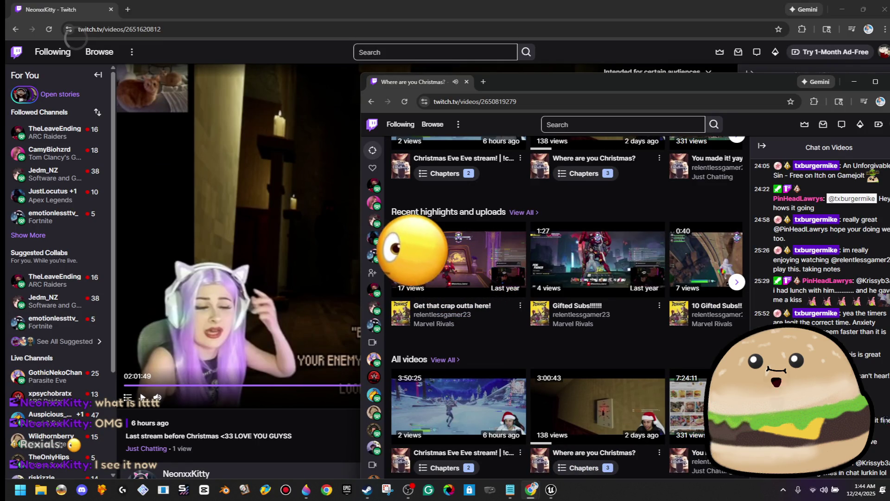
mouse_move(585, 86)
mouse_down()
mouse_move(411, 219)
mouse_move(416, 147)
mouse_up()
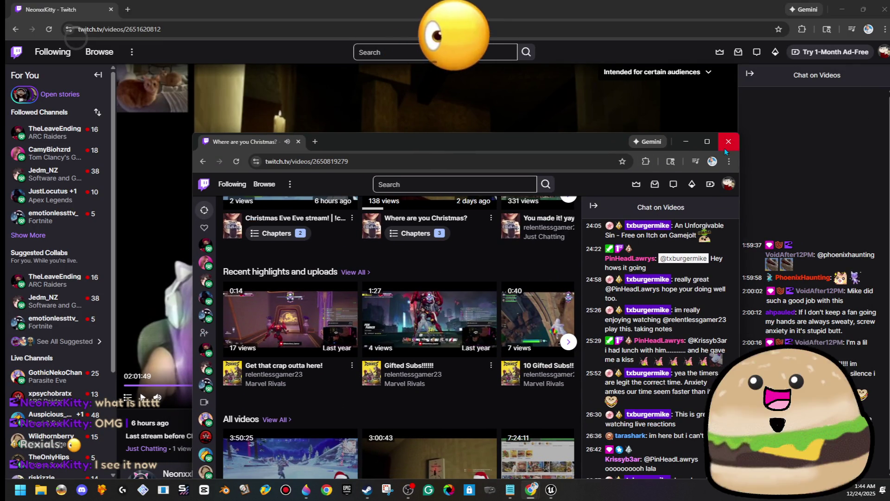
click(725, 149)
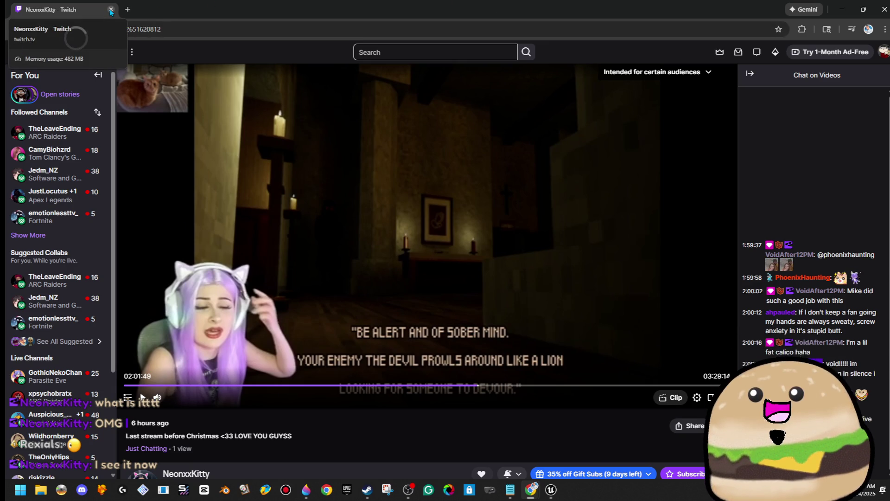
click(112, 9)
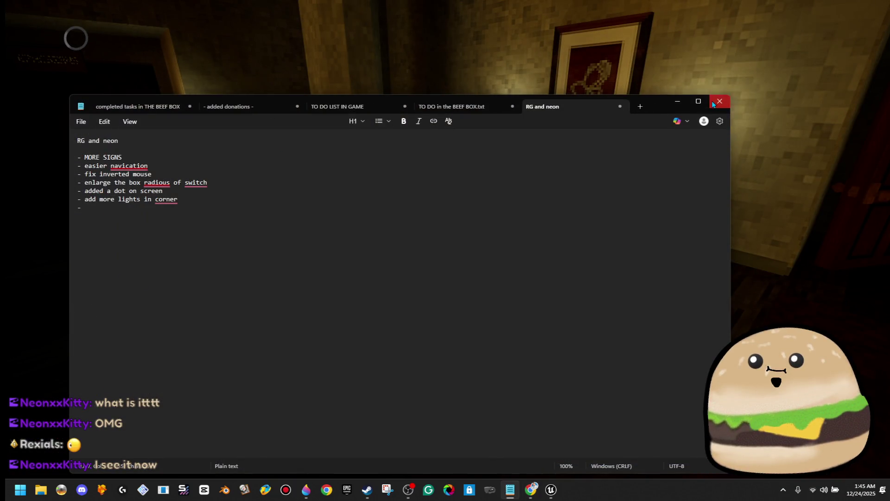
Close Notepad and walk the playtest from the Bible altar to the WEST WING doors, then stop.
click(714, 101)
key(w)
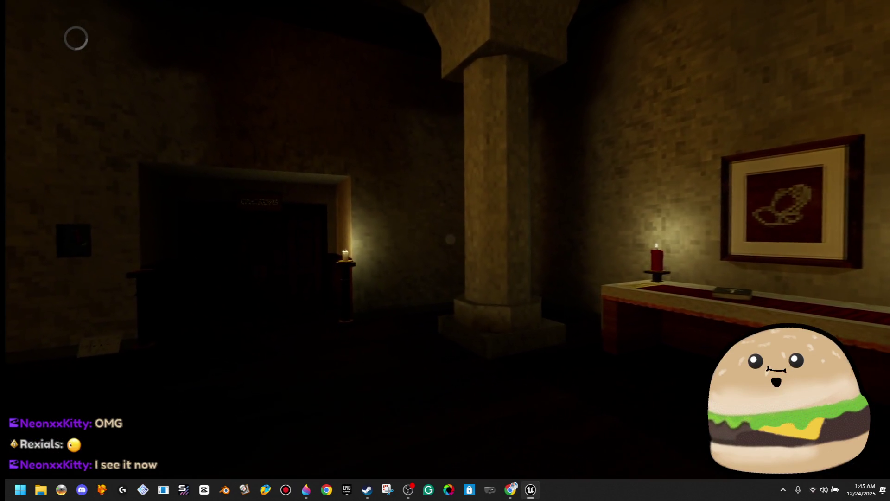
key(e)
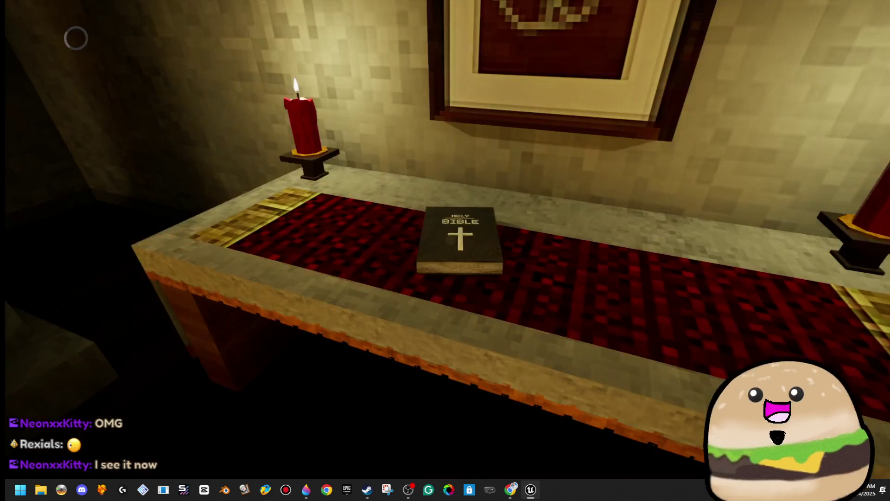
key(w)
key(w)
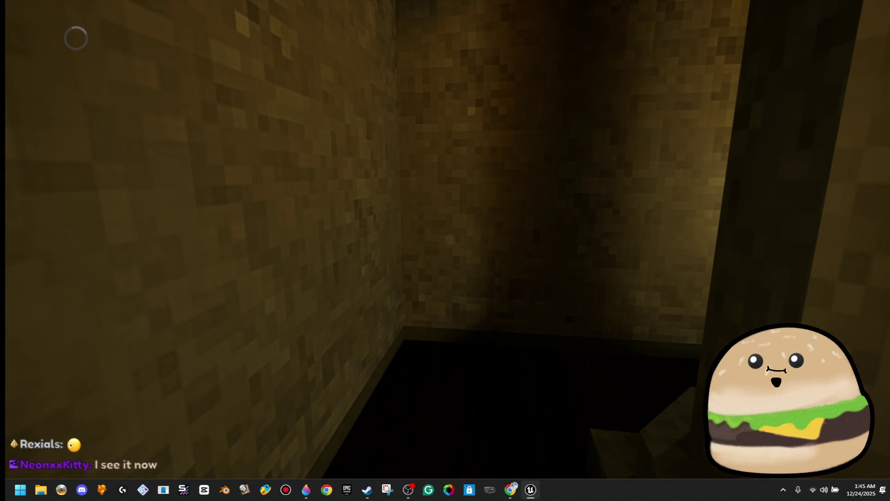
key(w)
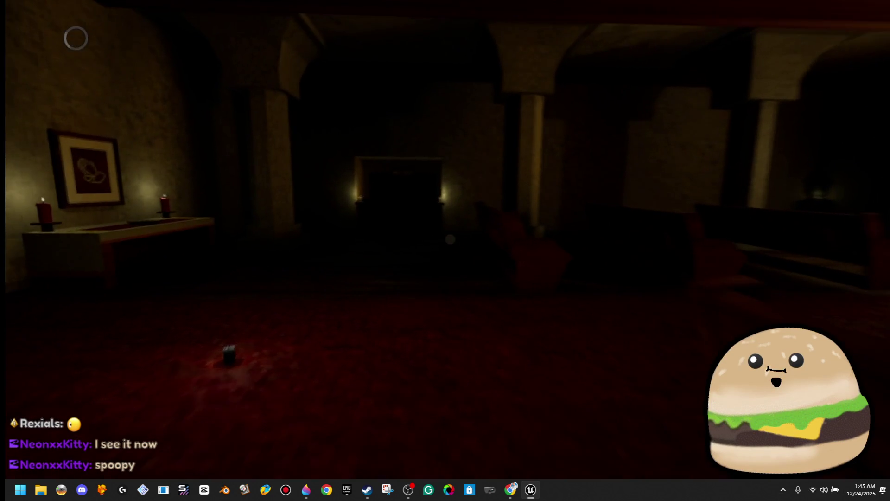
key(w)
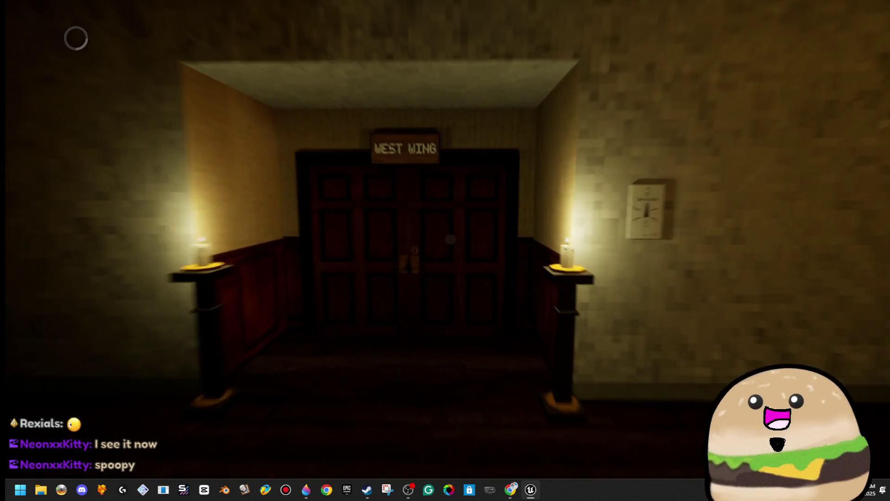
key(Escape)
Fly the editor camera through the WEST WING doors and Play From Here in the hallway.
key(w)
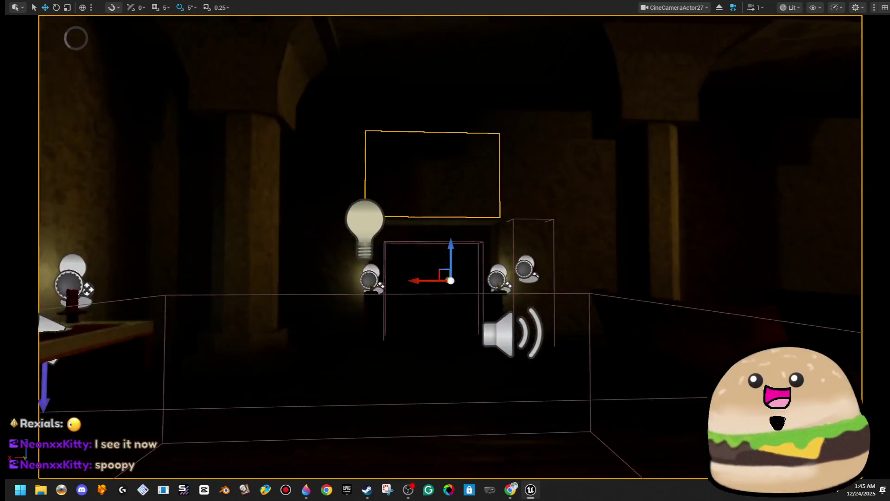
key(w)
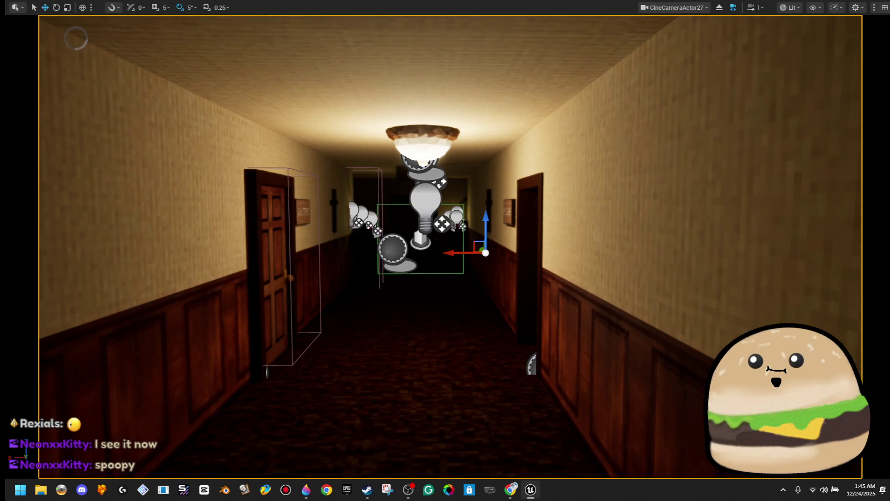
key(w)
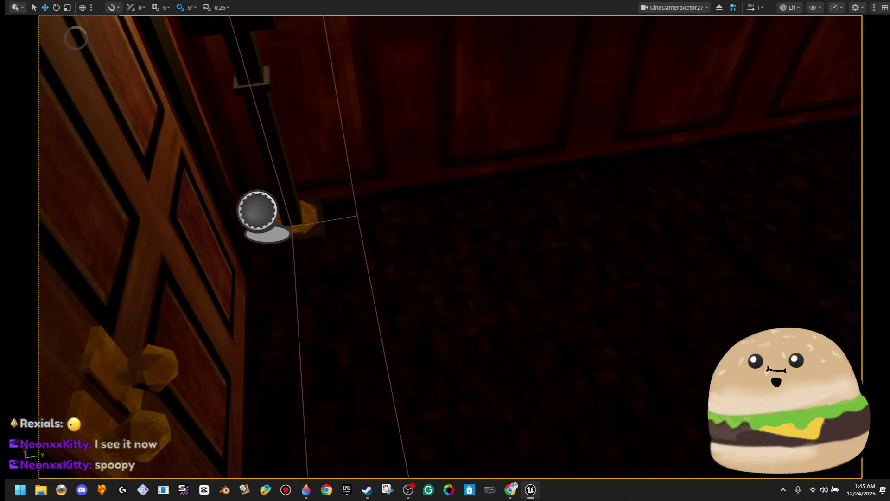
right_click(482, 259)
click(545, 470)
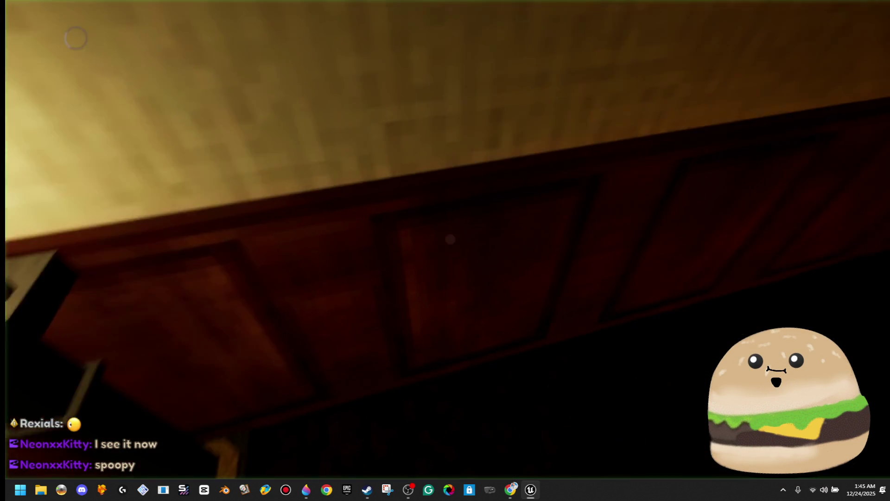
Walk the hallway past the CLASSROOM sign toward the cross altar, then end the playtest.
key(w)
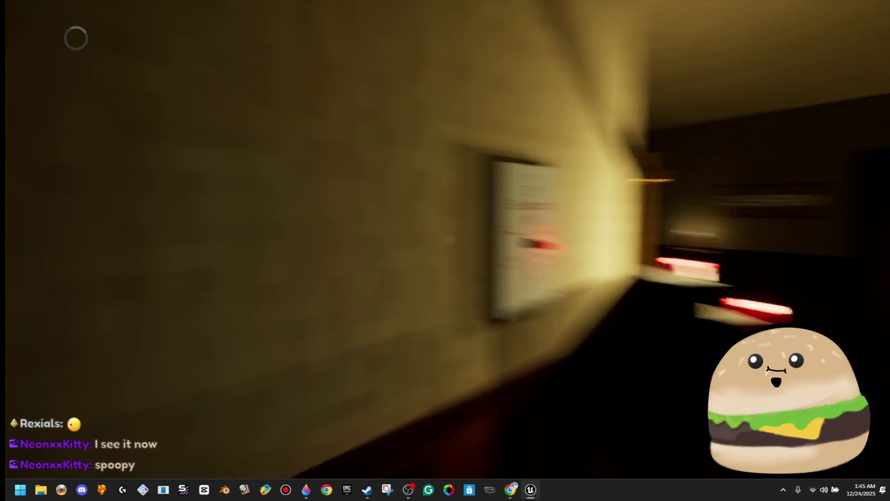
key(w)
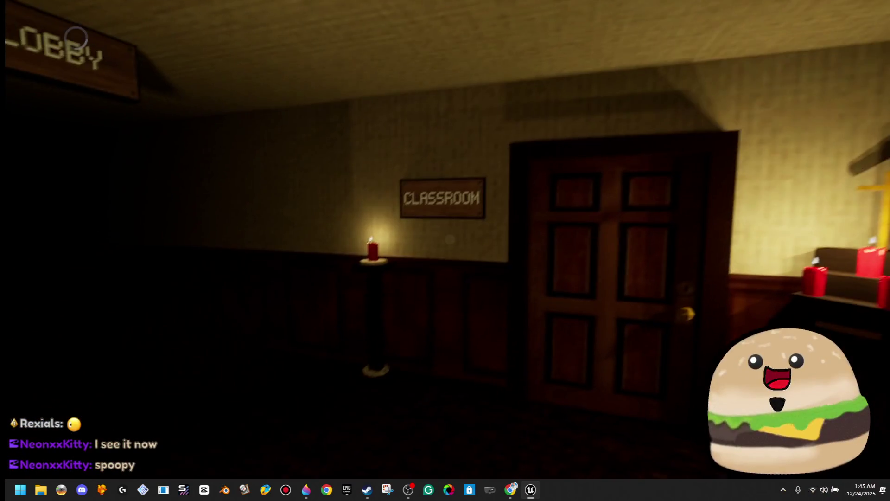
key(s)
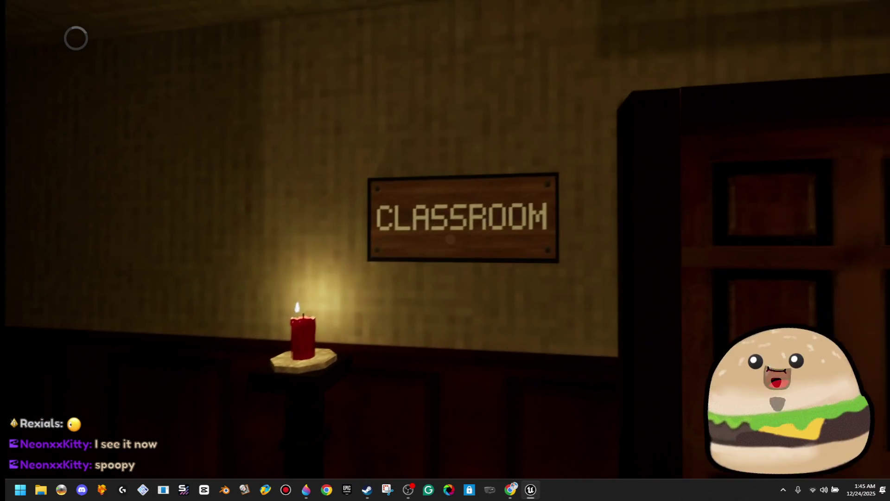
key(w)
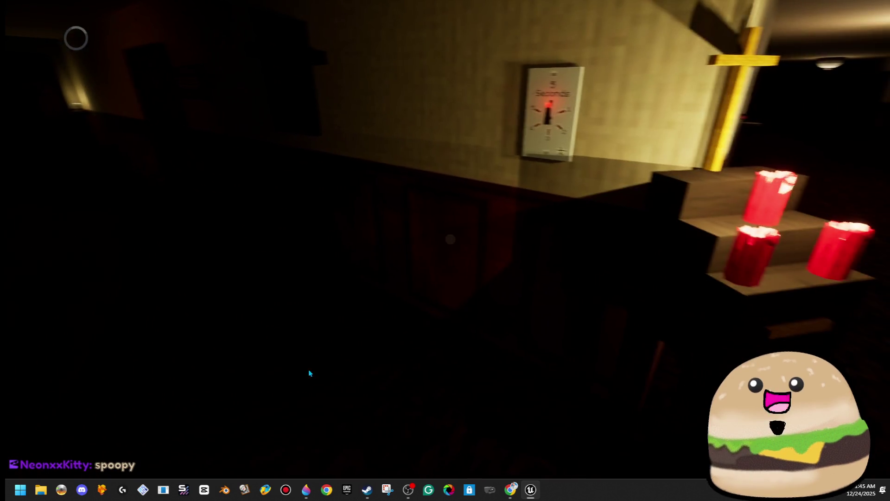
key(Escape)
Restart play from another hallway spot and walk past the clock and CHAPEL sign.
right_click(433, 310)
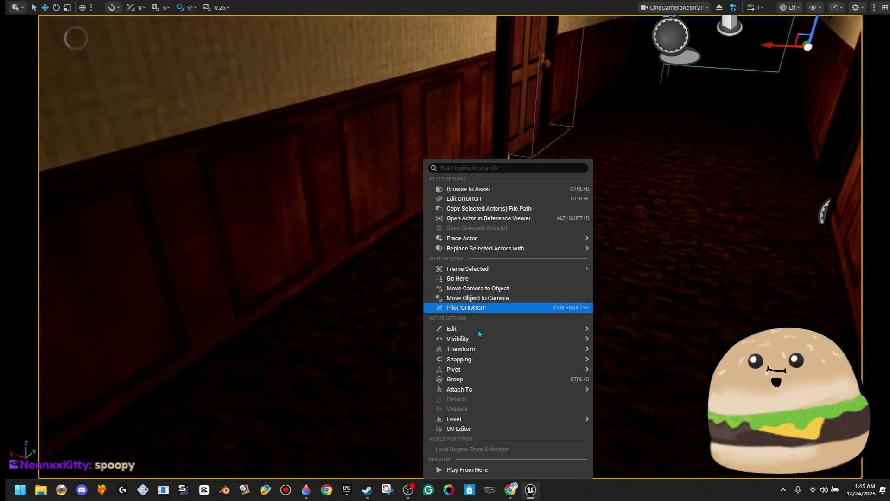
click(489, 470)
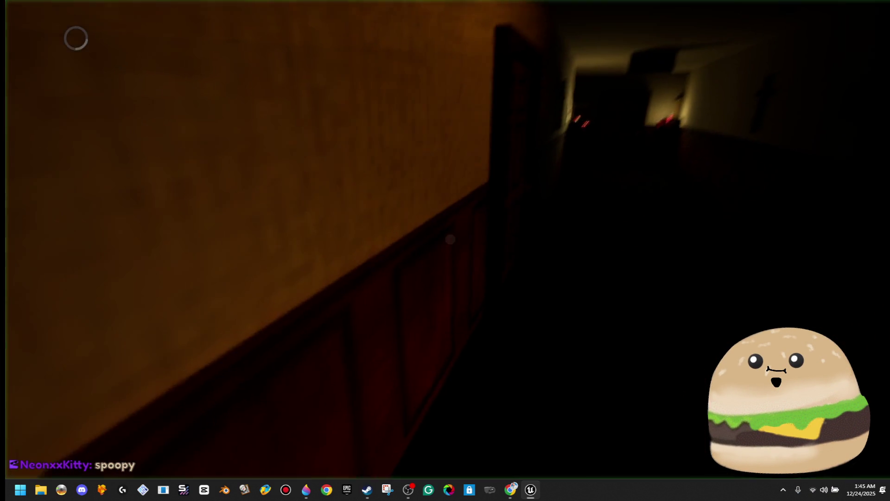
key(w)
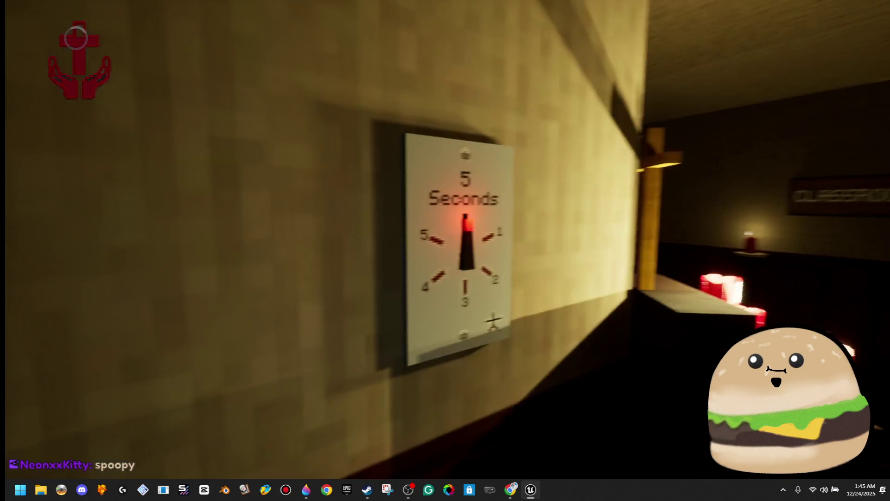
key(w)
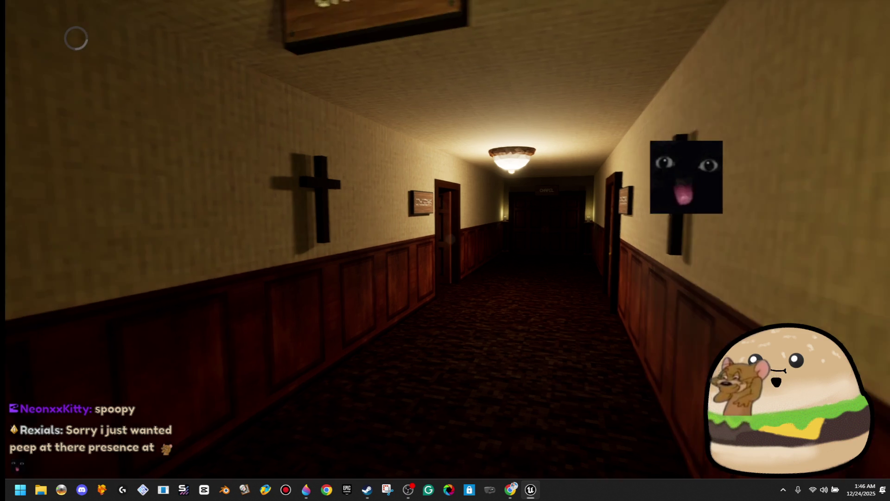
Turn to the gold-cross chapel altar, then switch windows and toggle the Start menu.
key(w)
key(w)
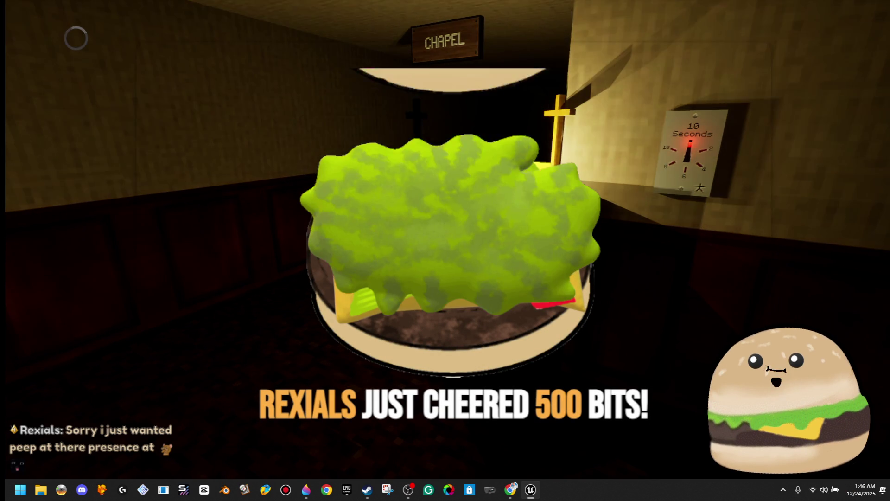
key(alt+Tab)
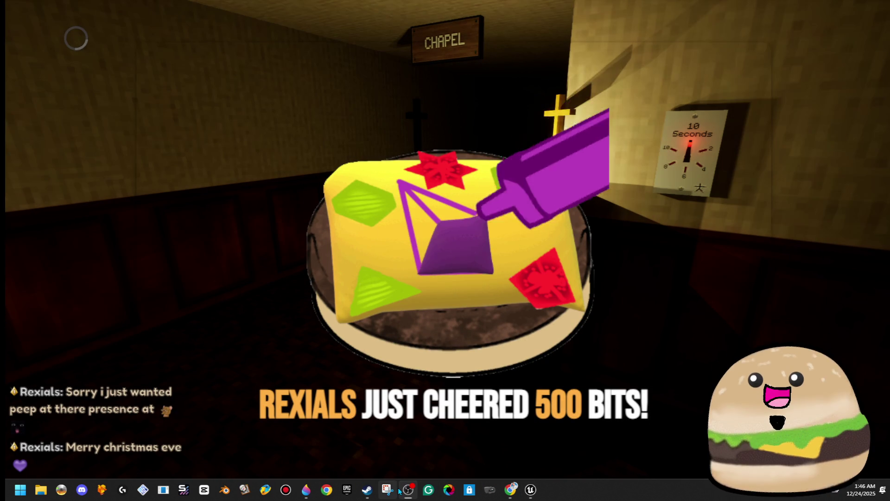
key(super)
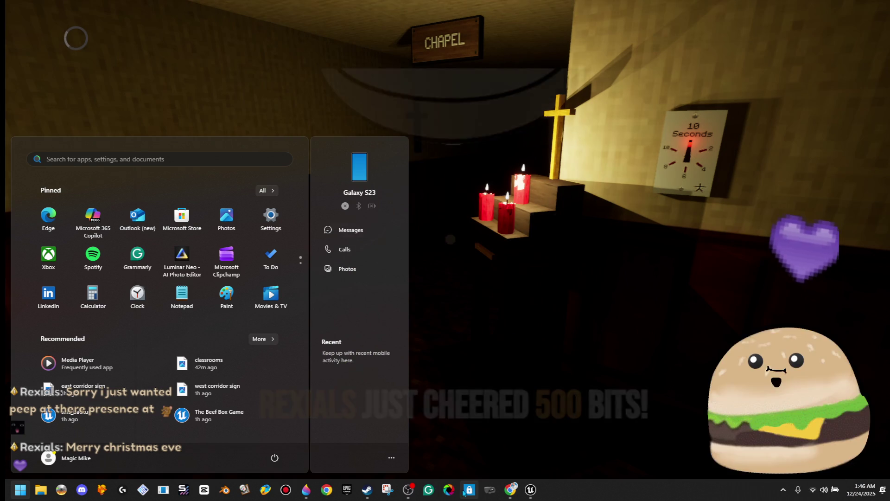
key(super)
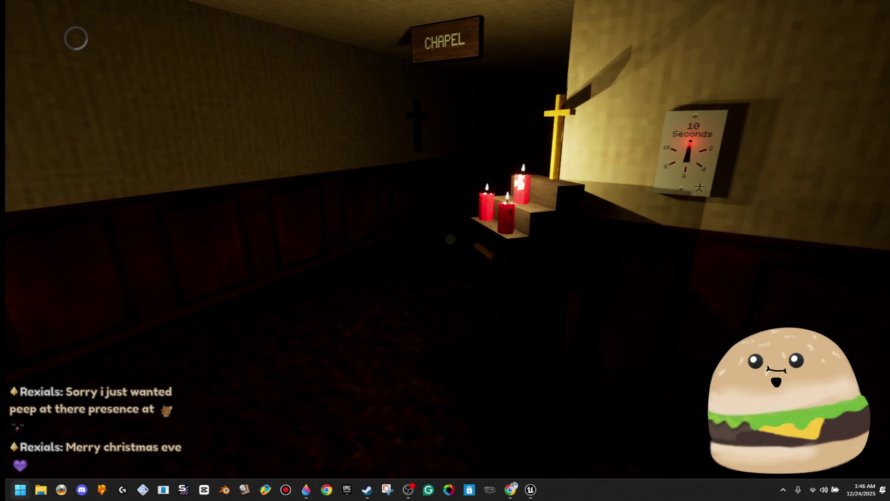
Launch Notepad from a 'notepad' Start search and open the '- added donations -' tab.
key(super)
text(notepad)
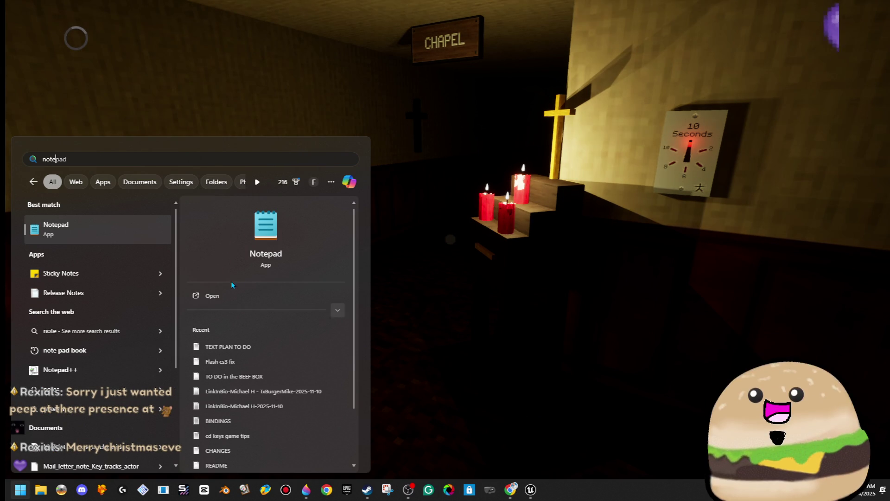
click(81, 234)
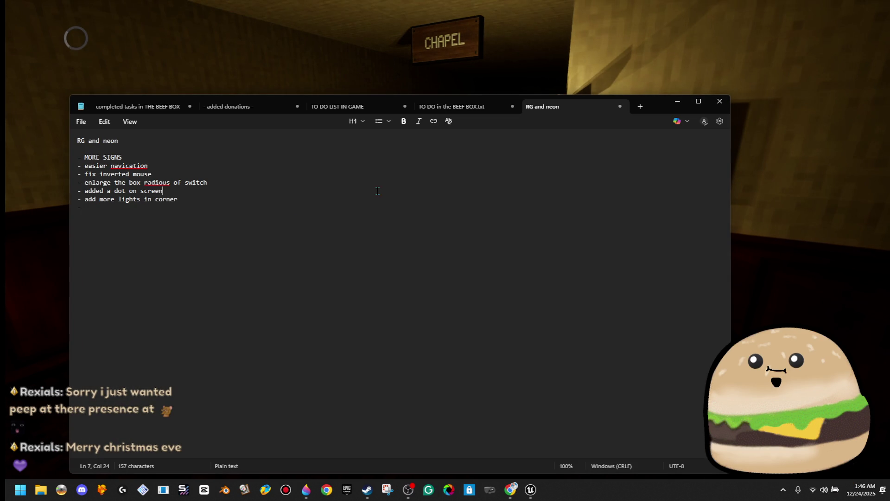
click(343, 103)
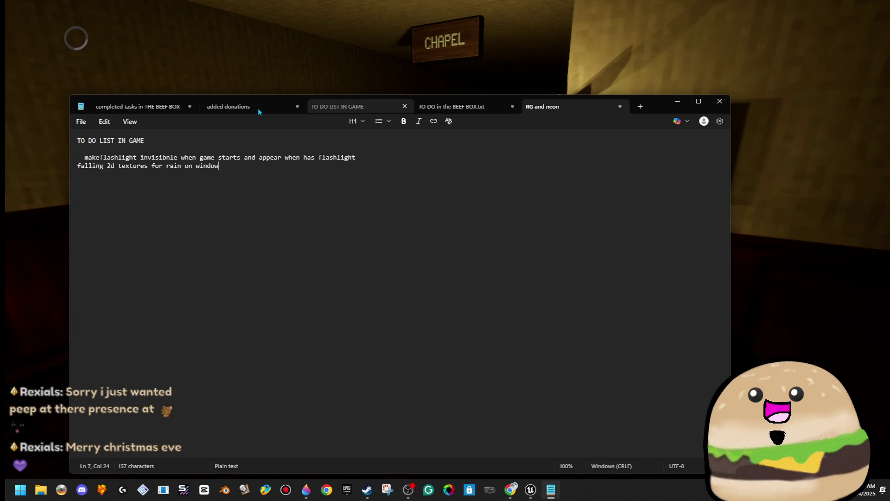
click(232, 106)
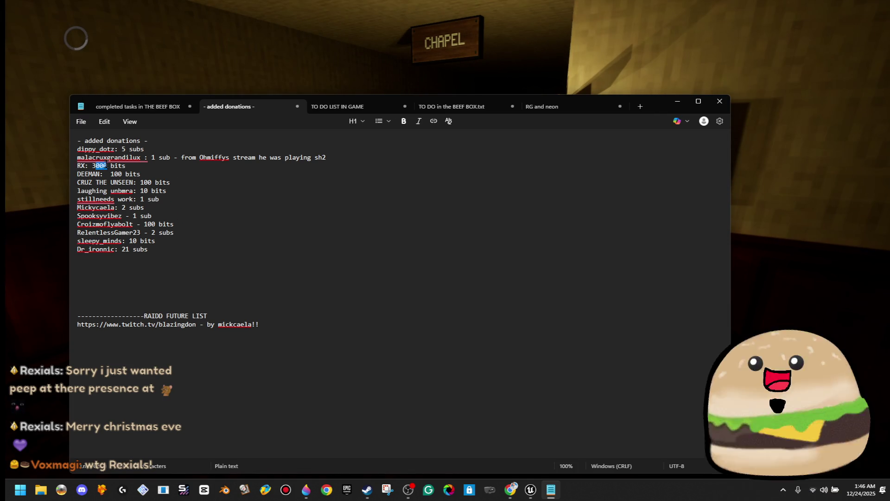
Correct the RX supporter's name in the donations list.
text(5)
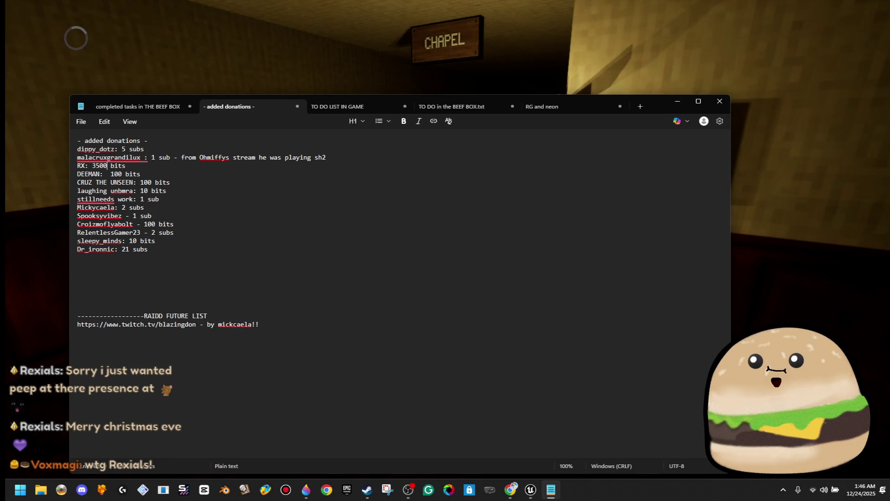
click(248, 227)
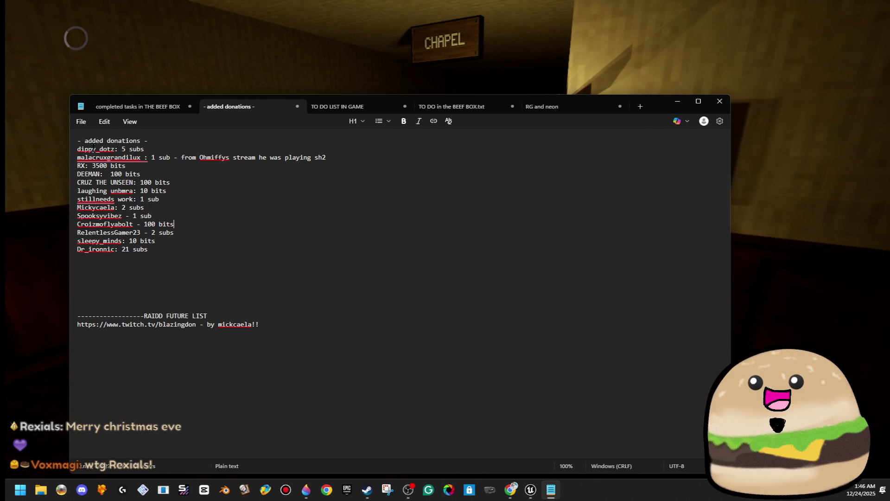
key(BackSpace)
text(ials)
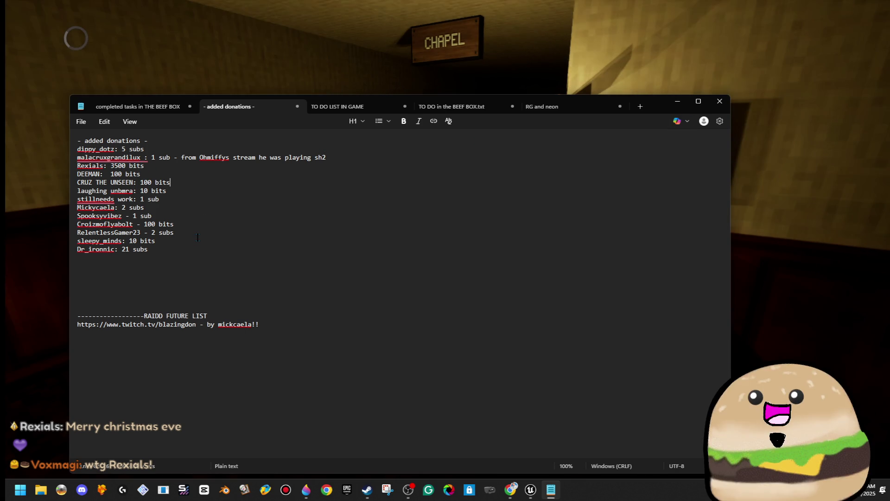
Review the donation lines and raise the supporter's total to 4500 bits.
drag(141, 251, 70, 252)
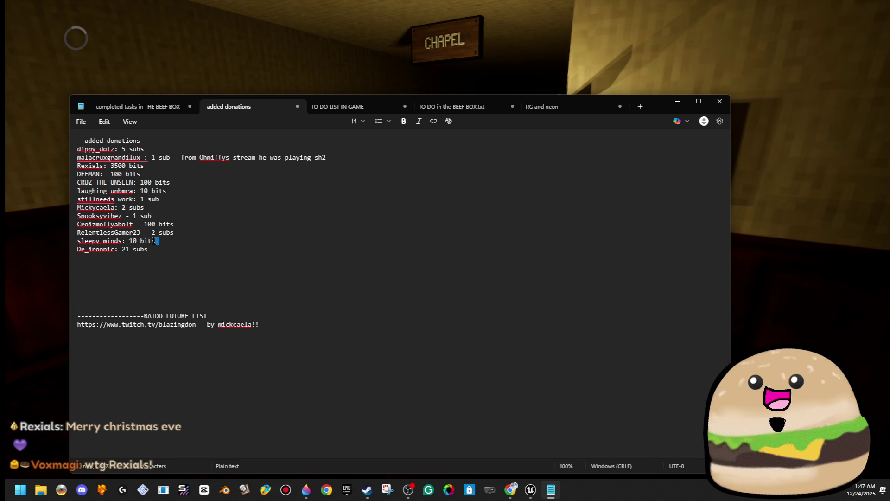
mouse_move(186, 238)
mouse_down()
mouse_move(162, 237)
mouse_move(146, 224)
mouse_up()
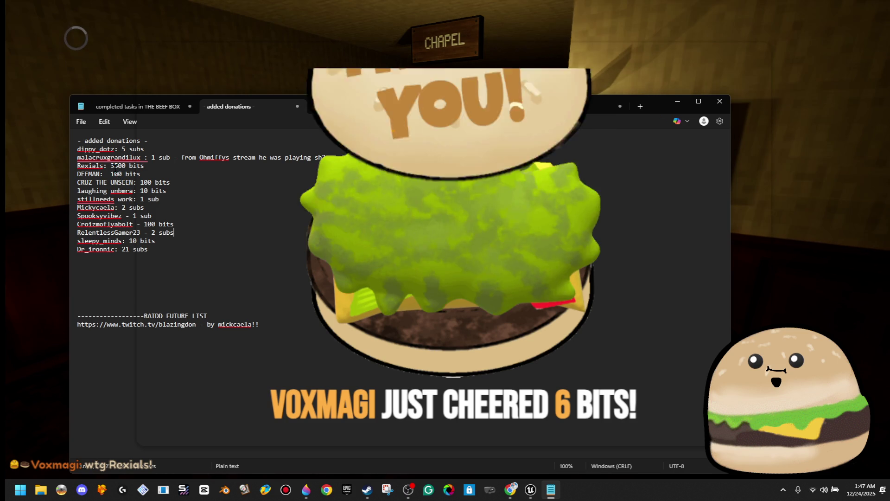
click(114, 165)
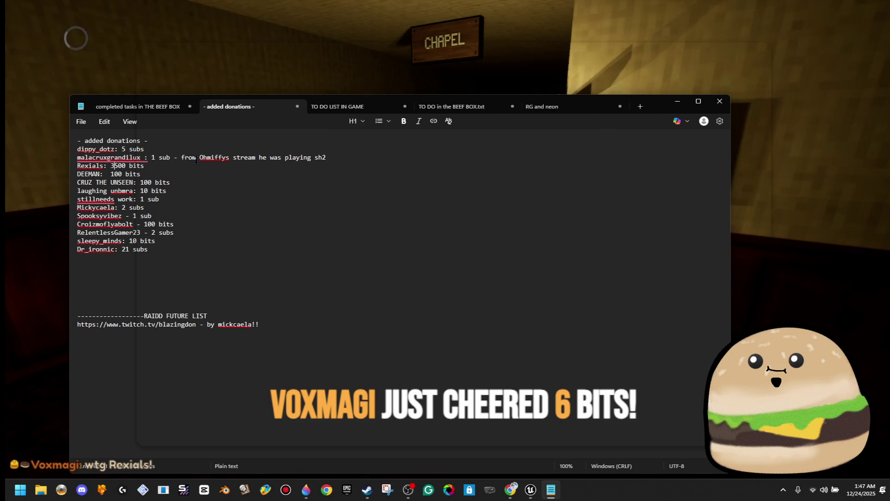
key(BackSpace)
text(4)
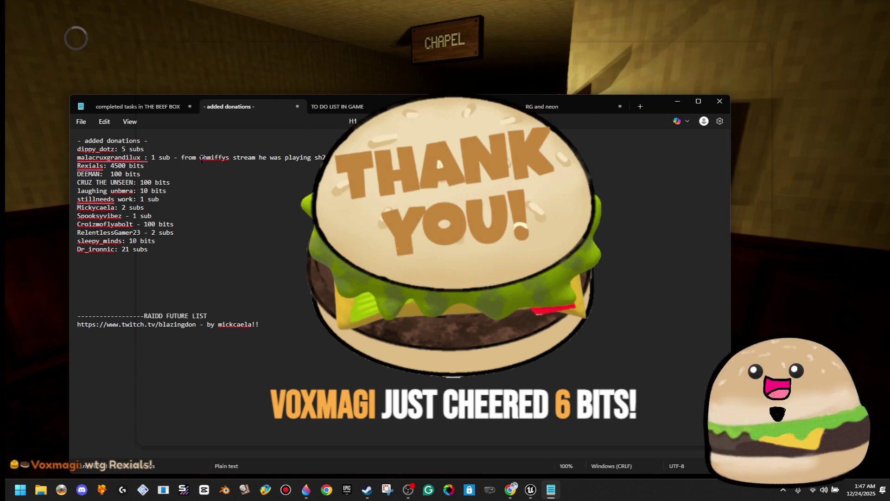
Add a new last entry for a 6bits donation, then minimize Notepad.
click(173, 250)
text(Voxm)
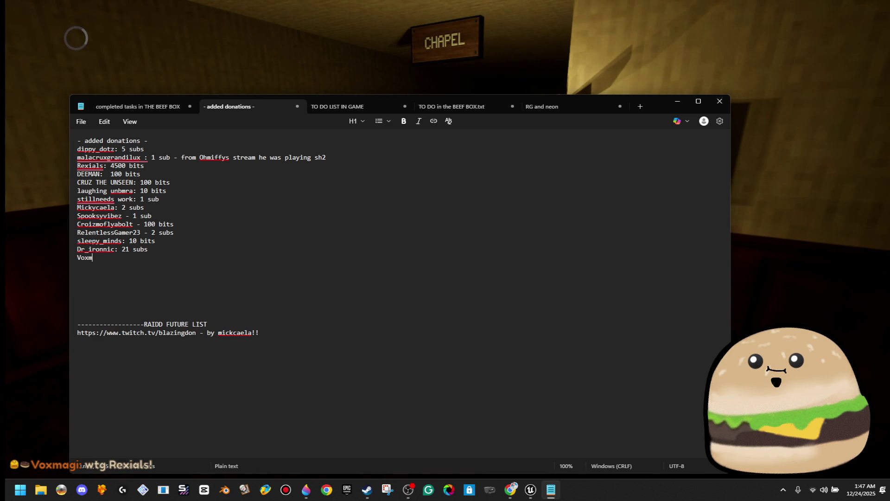
text(agi: 5)
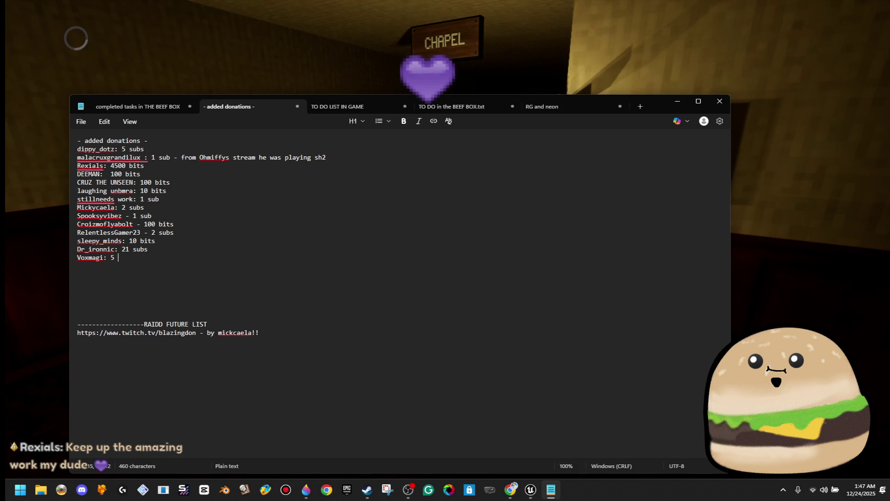
key(BackSpace)
text(6)
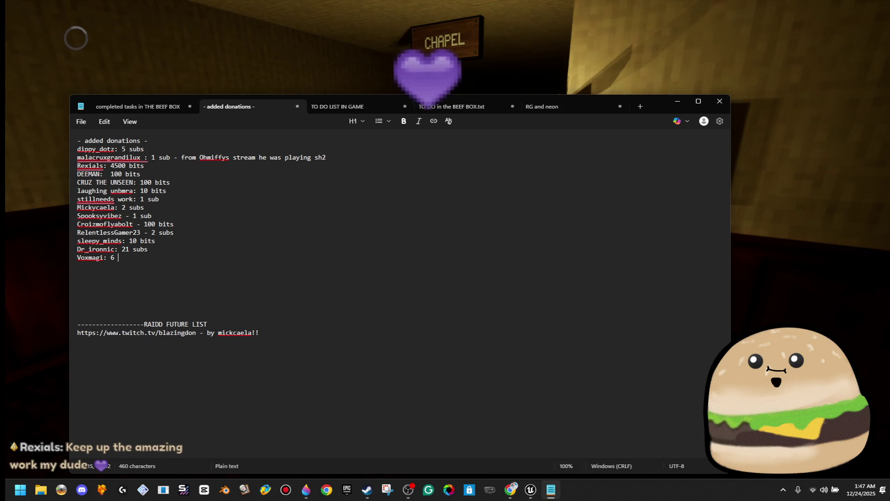
key(BackSpace)
key(BackSpace)
text(bits)
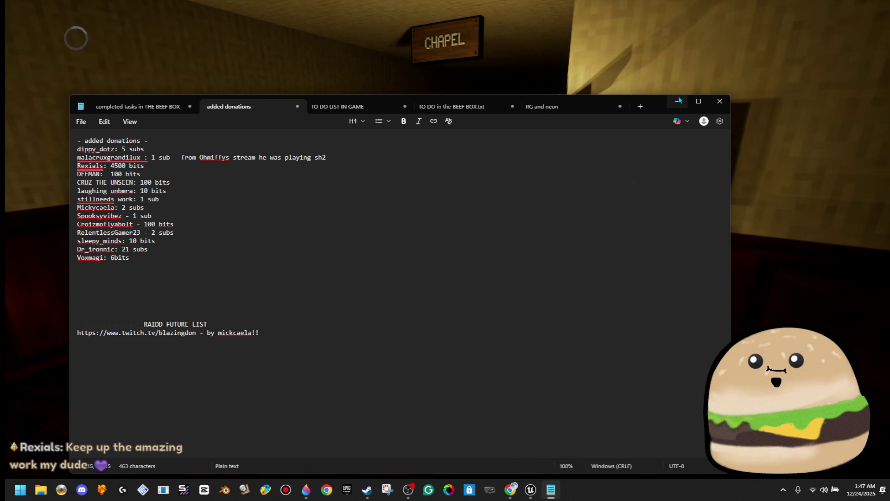
click(678, 101)
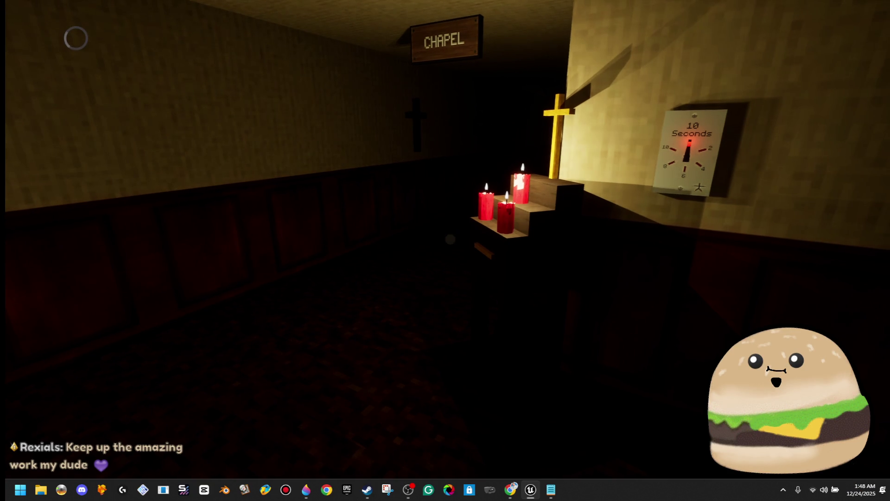
Stop the Play In Editor session to resume editing Church_Map.
key(Escape)
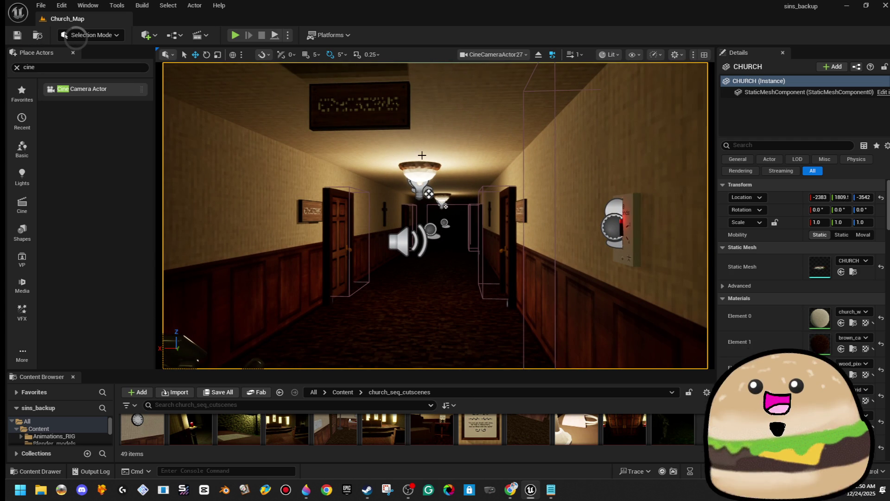
Show the basic shapes, then start File > Open Level and cancel the level picker.
click(21, 231)
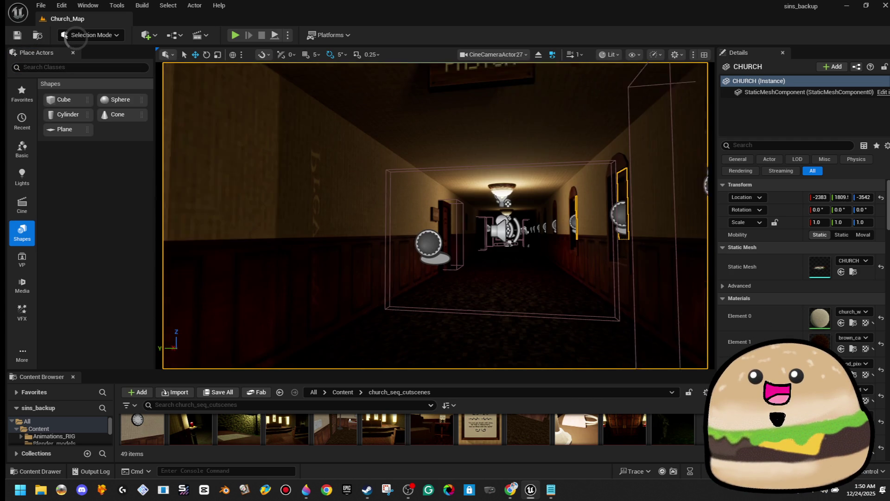
click(41, 5)
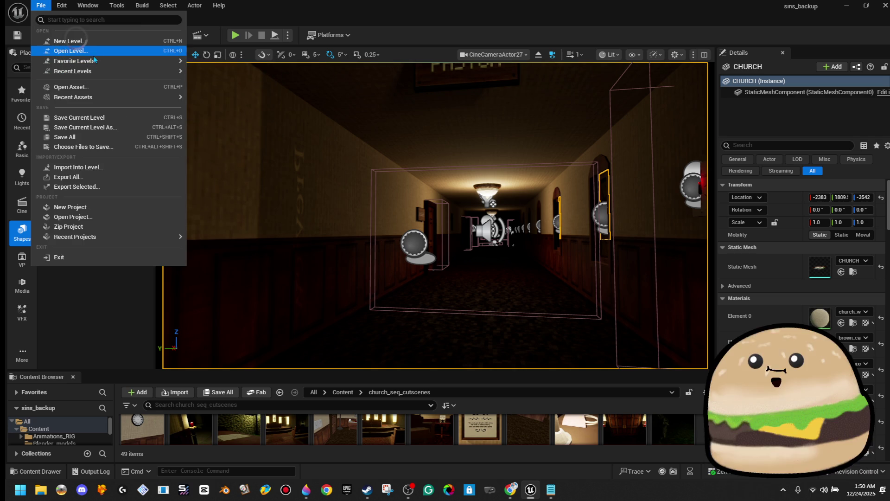
click(97, 53)
click(707, 87)
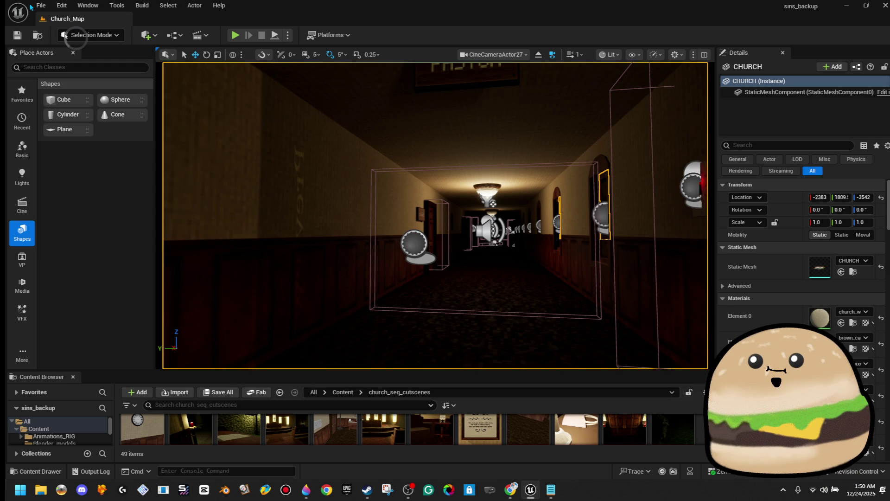
Check File > Save All, then close the Unreal Editor.
click(41, 5)
click(92, 138)
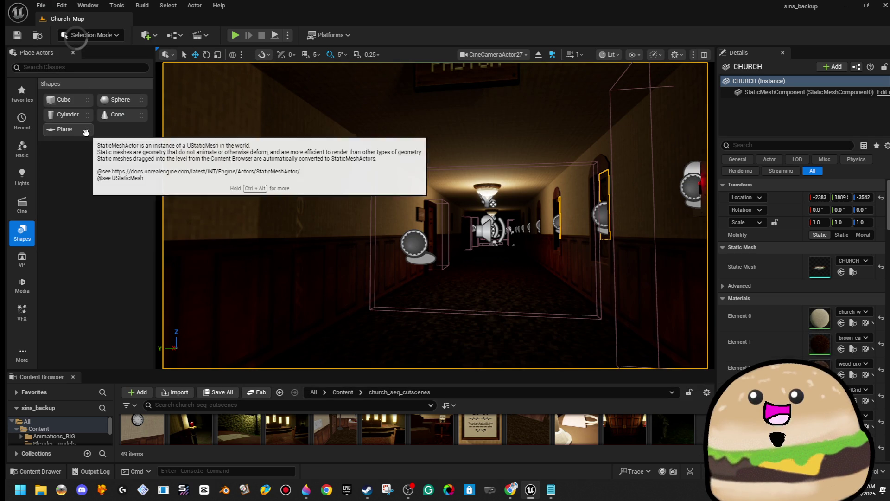
click(885, 5)
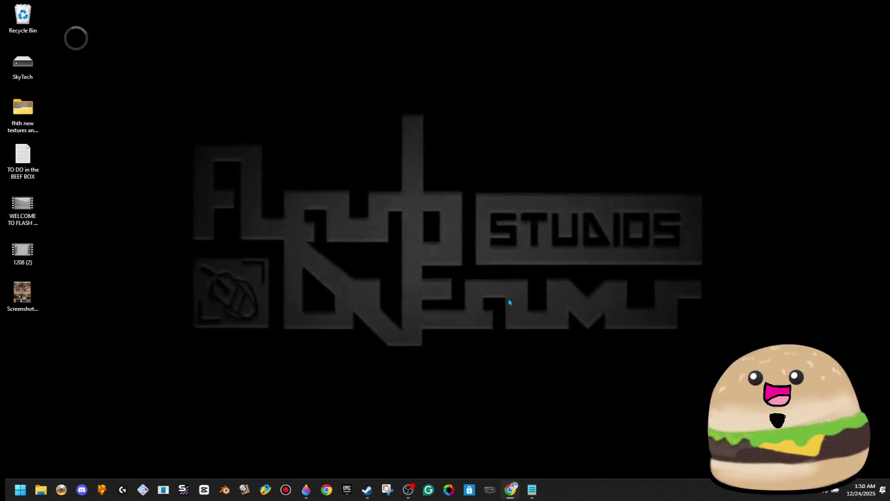